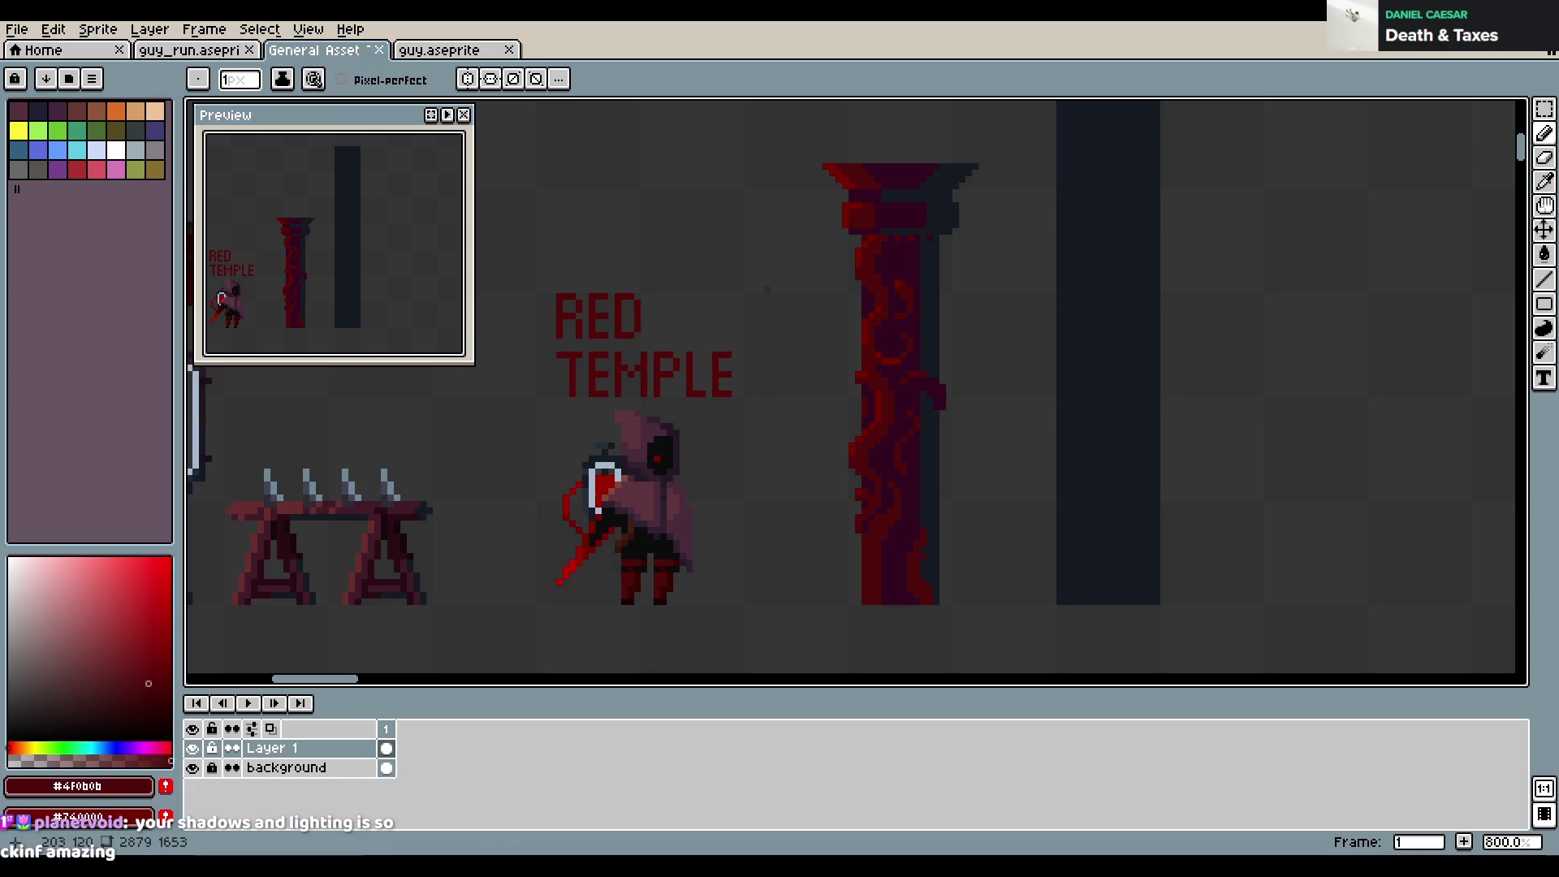
Undo two stray pixels beside the vine pillar and sample its #740000 and #4F0B0B reds
left_click(964, 497)
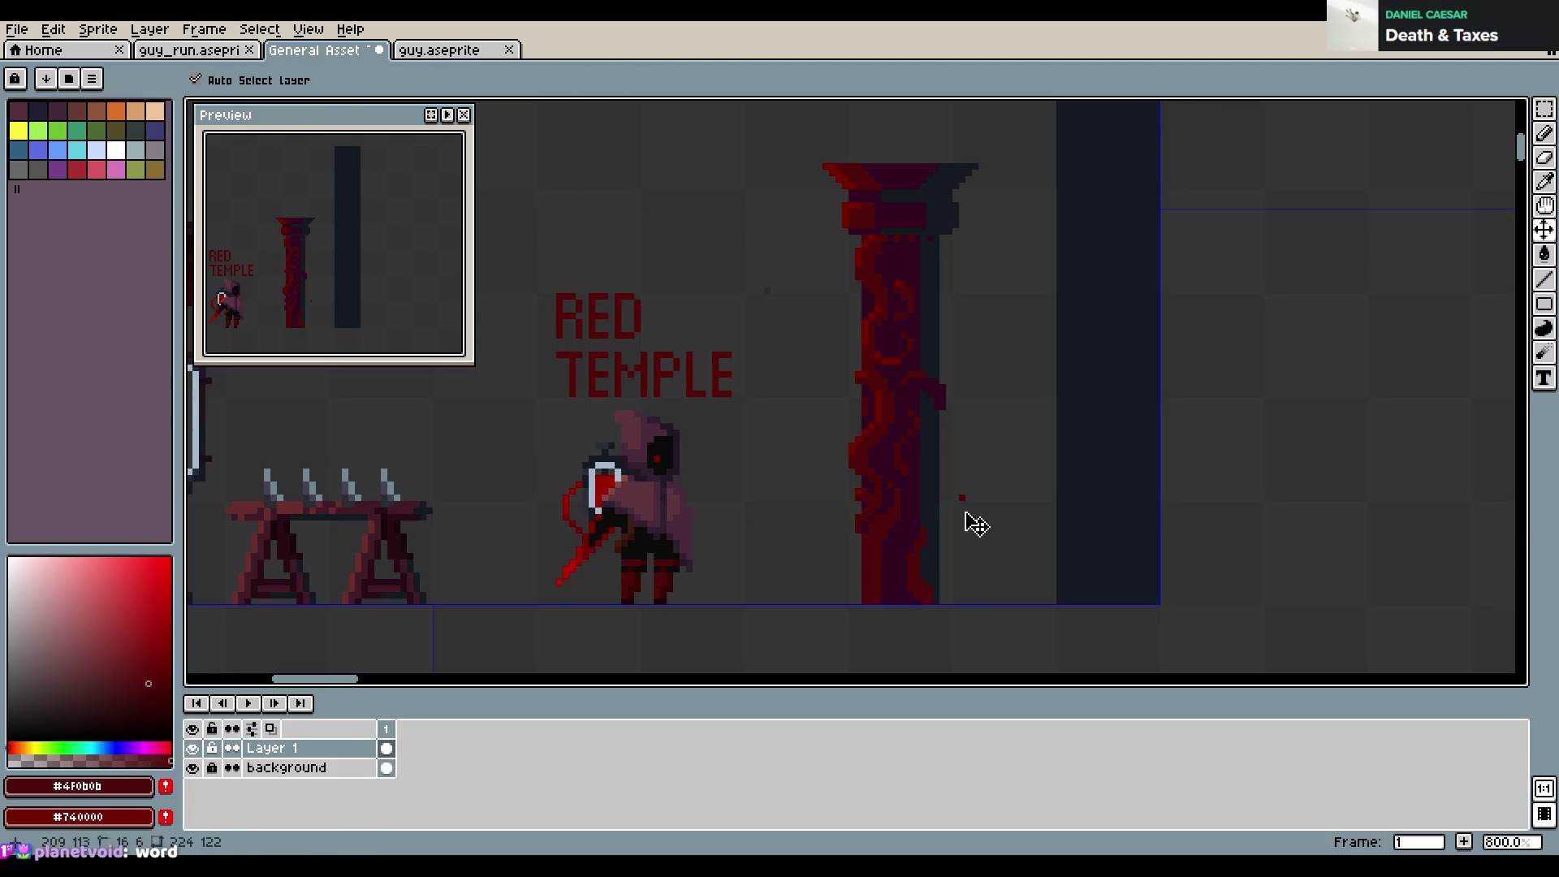
key("ctrl+z")
left_click(922, 508)
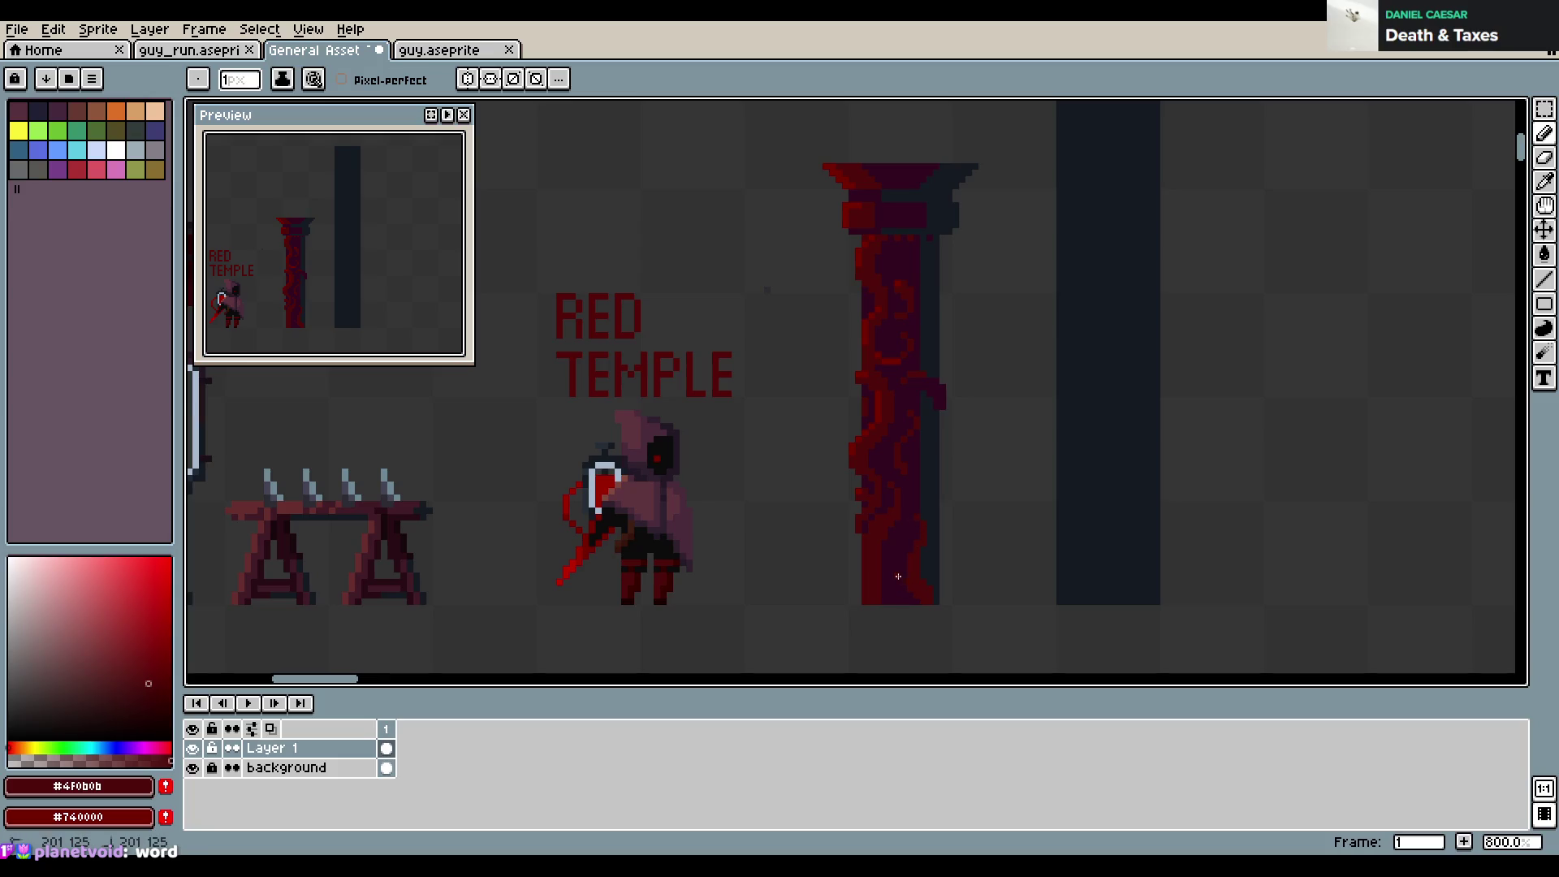
key("ctrl+z")
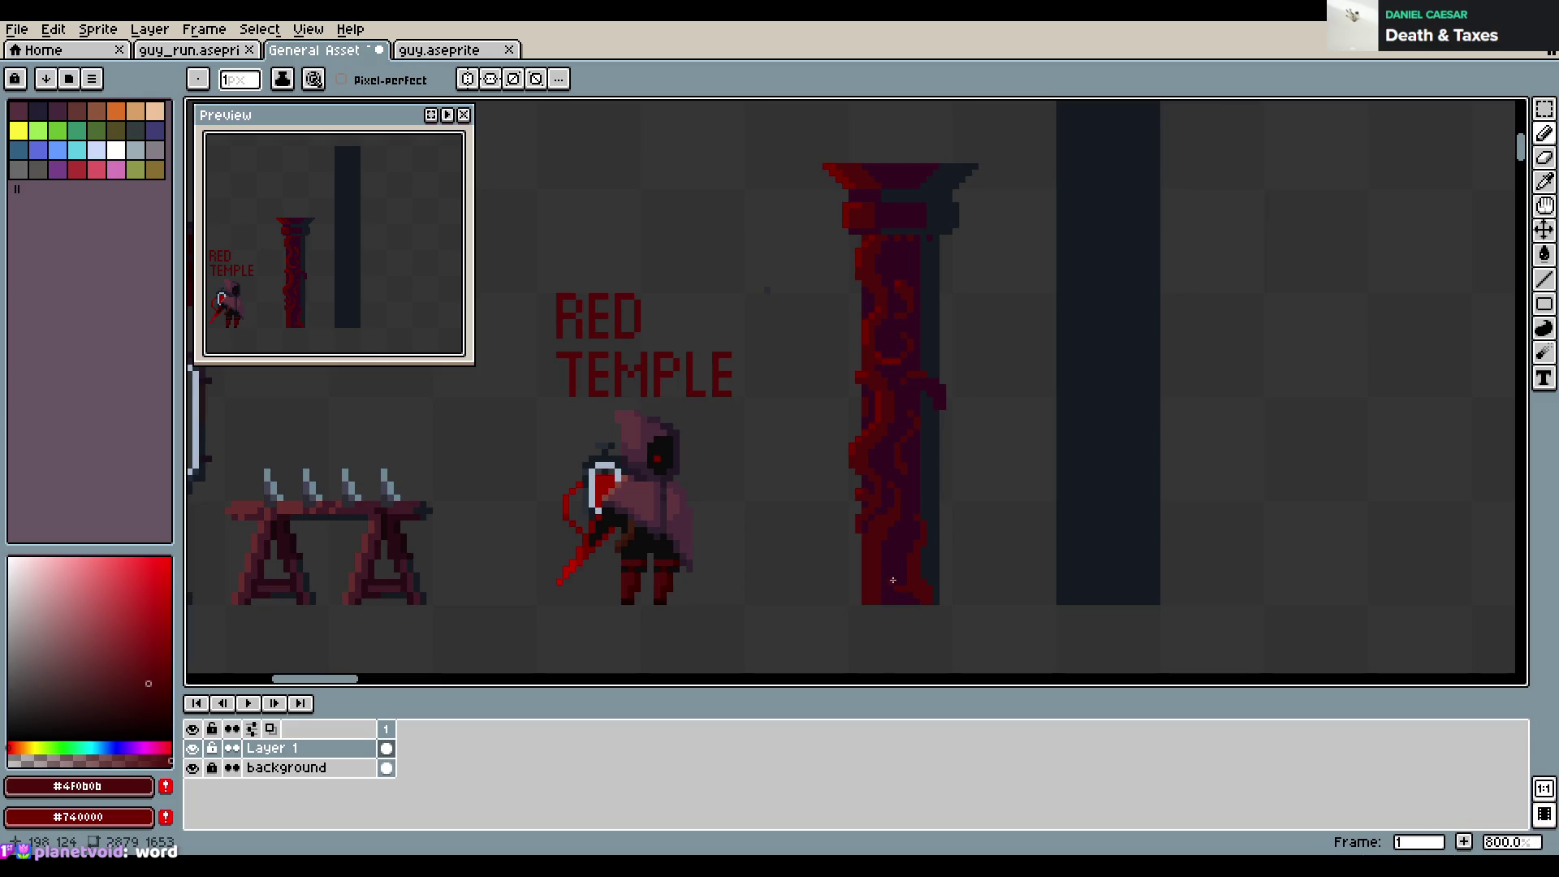
left_click(867, 482, "alt")
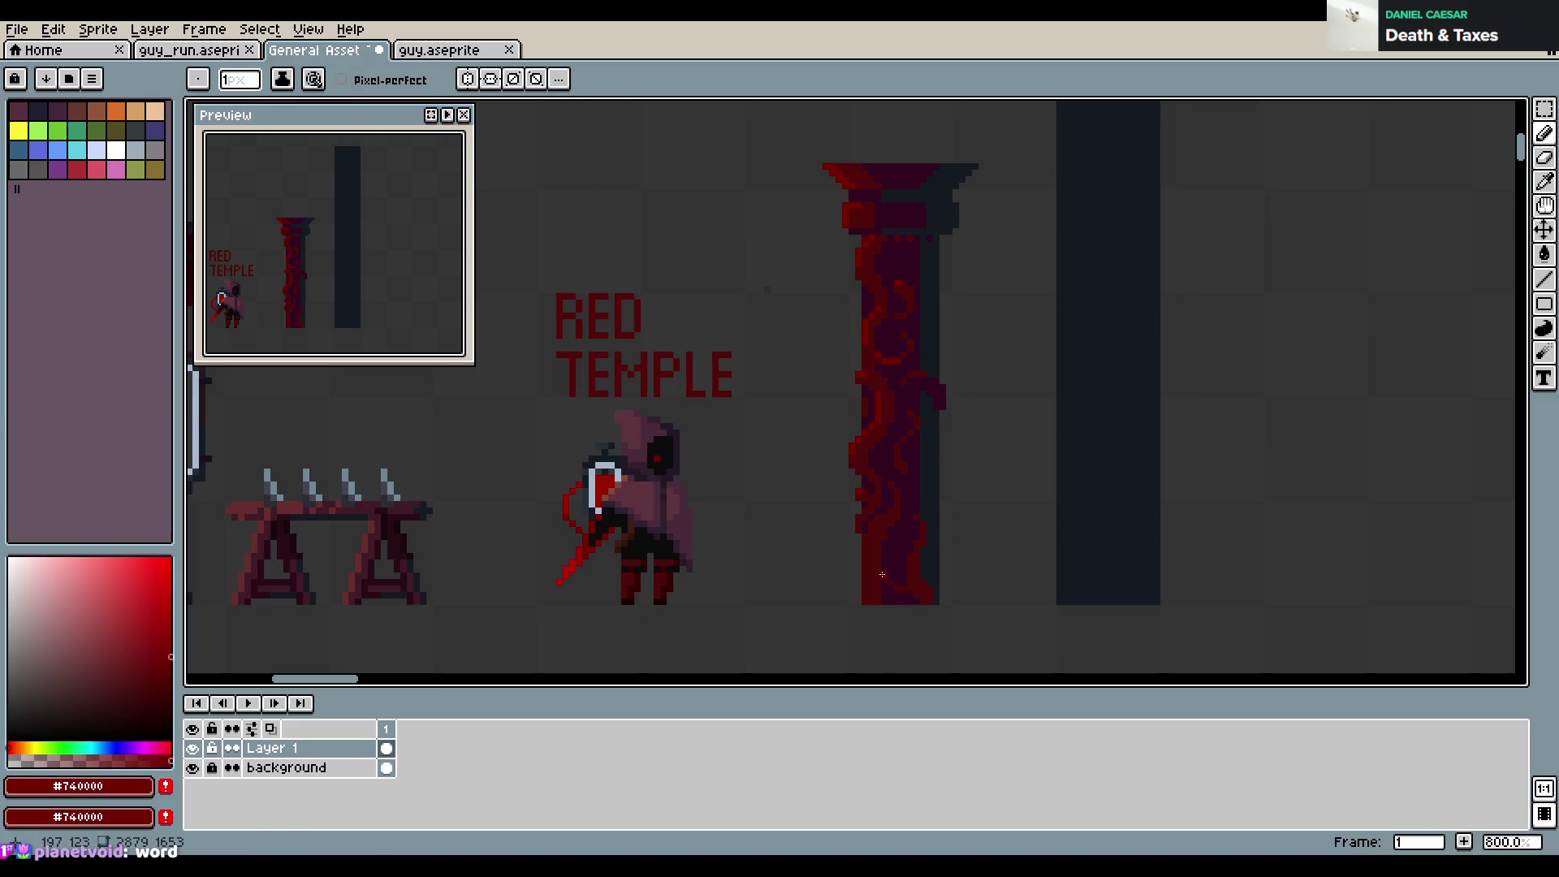
left_click(915, 584, "alt")
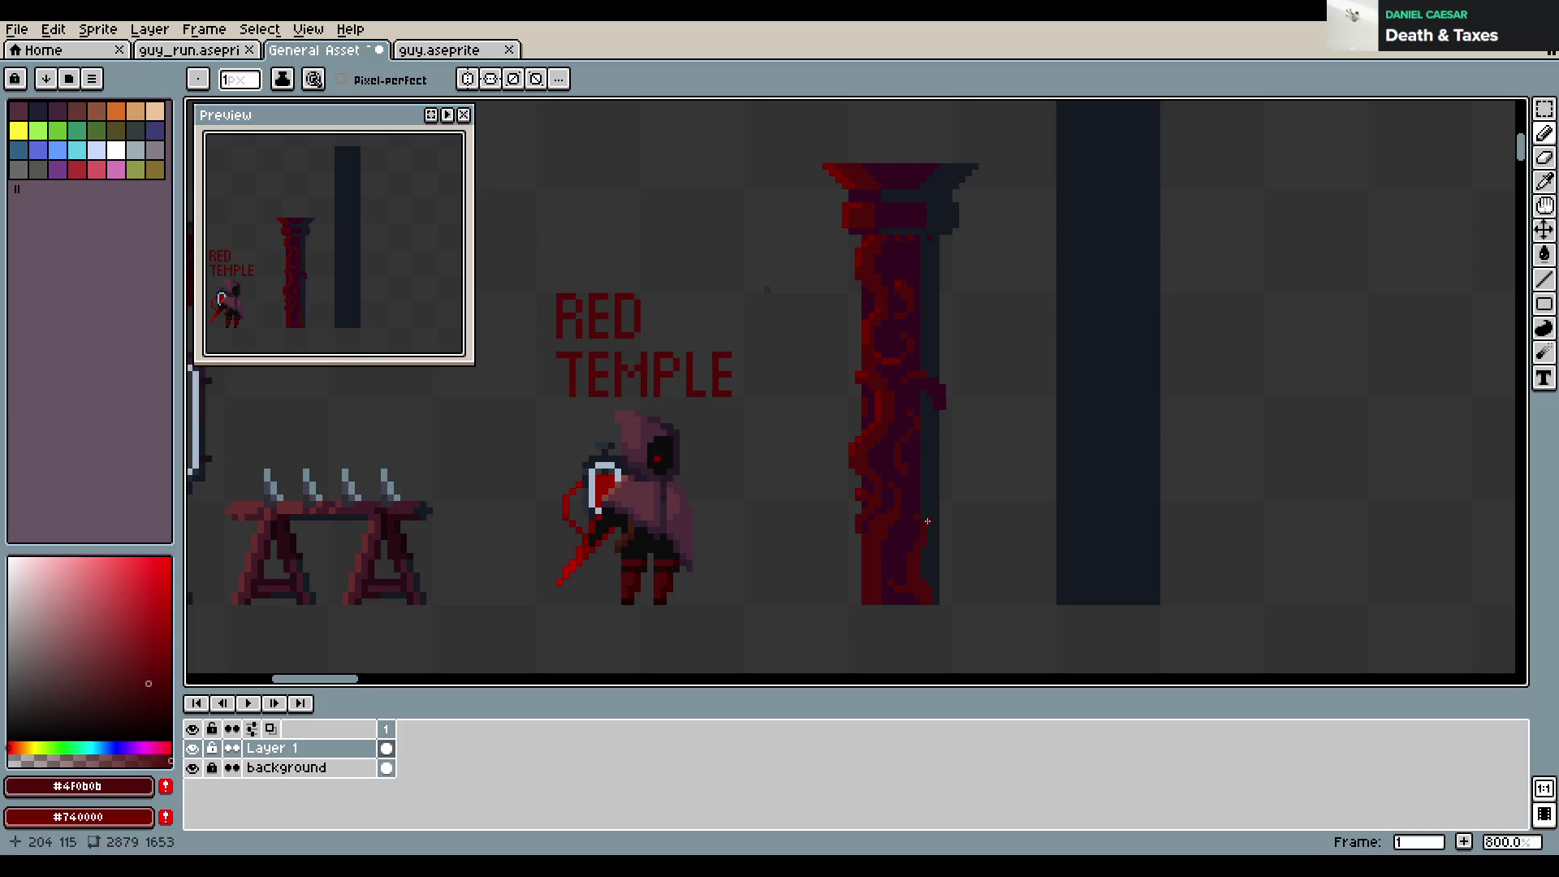
Shade the vine pillar's lower right edge dark blue-grey, undo a slip, and save
left_click(932, 530, "alt")
left_click_drag(942, 587, 946, 605)
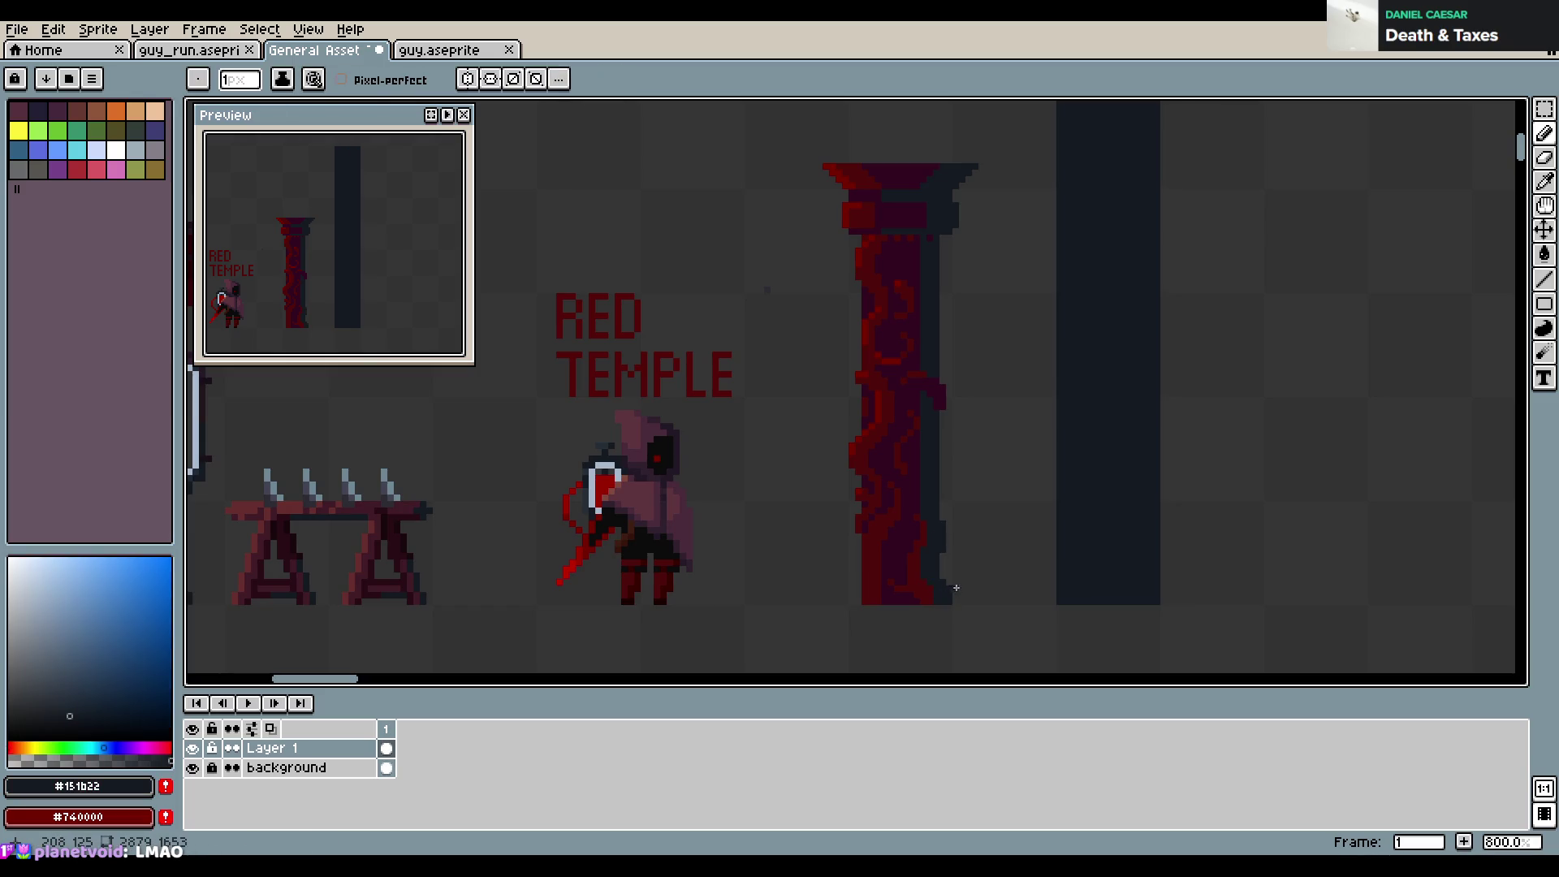
key("alt")
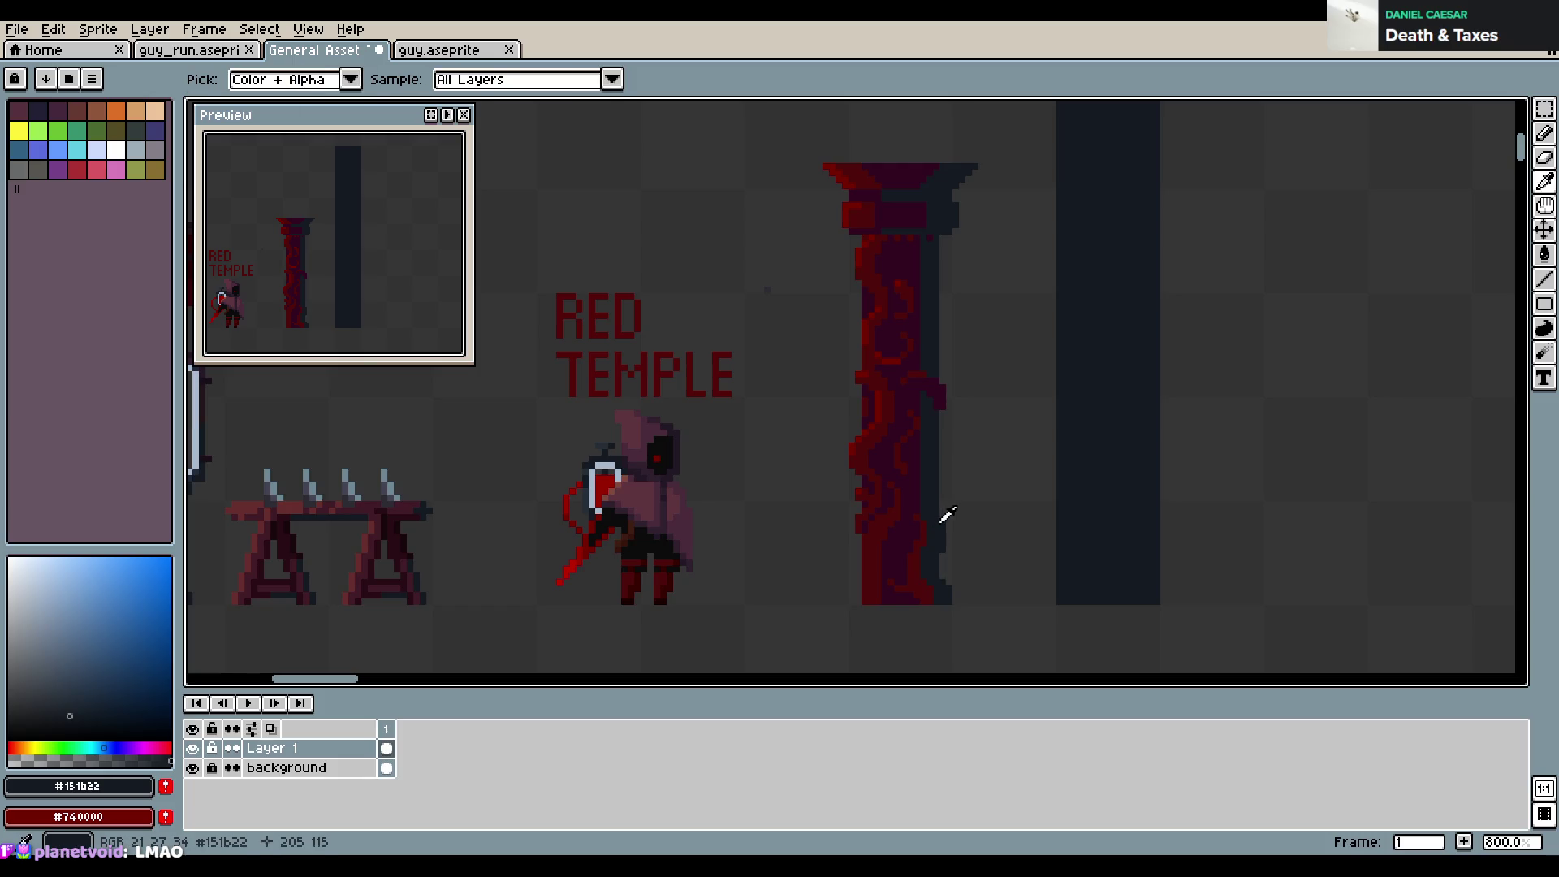
left_click(929, 525, "alt")
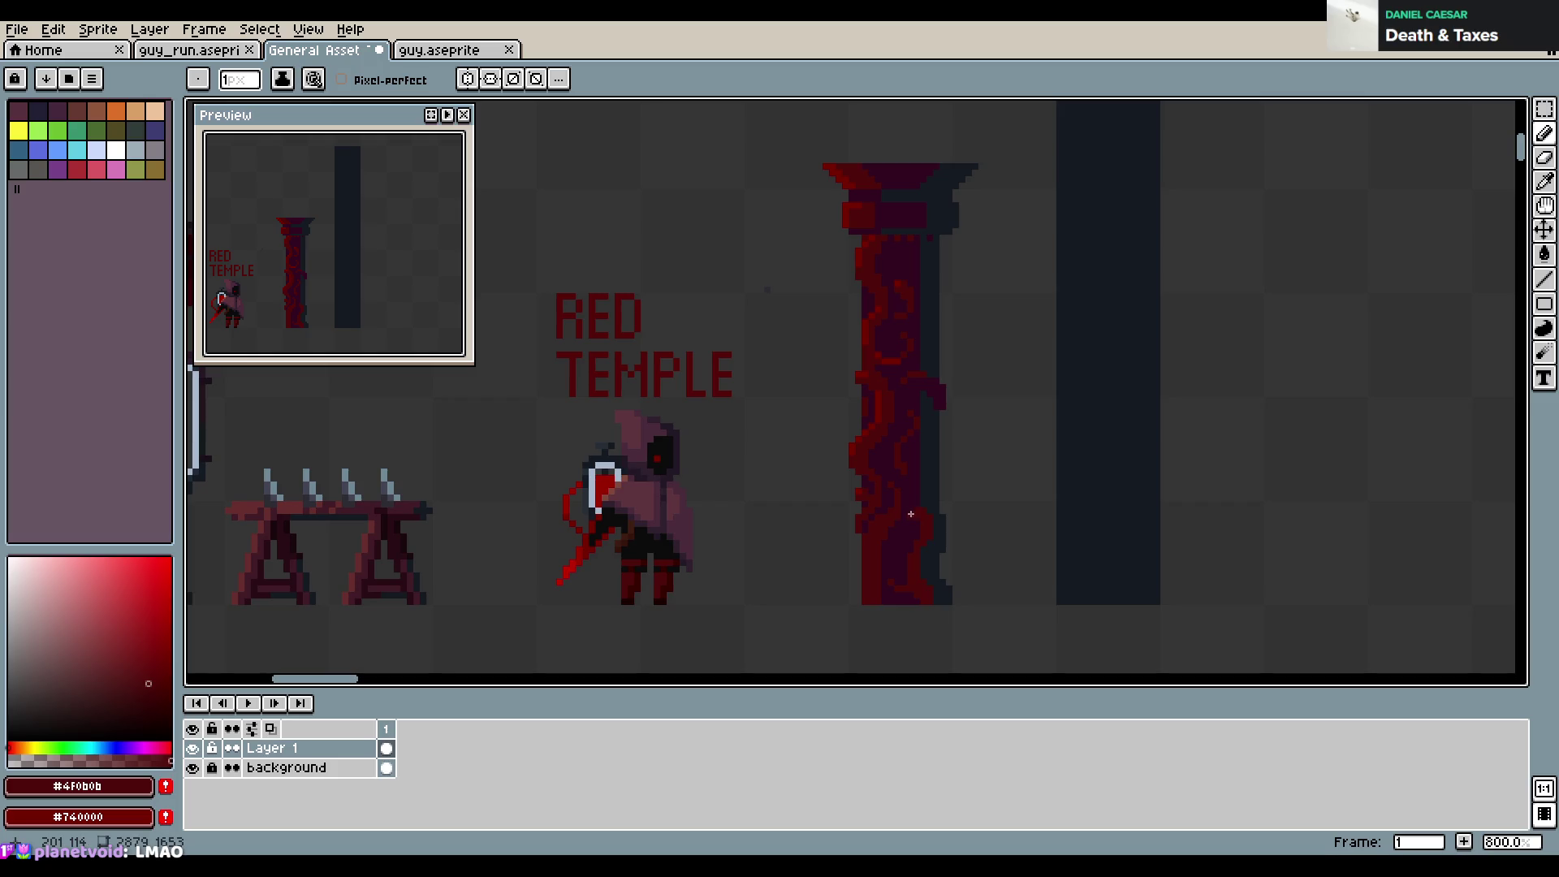
key("ctrl+z")
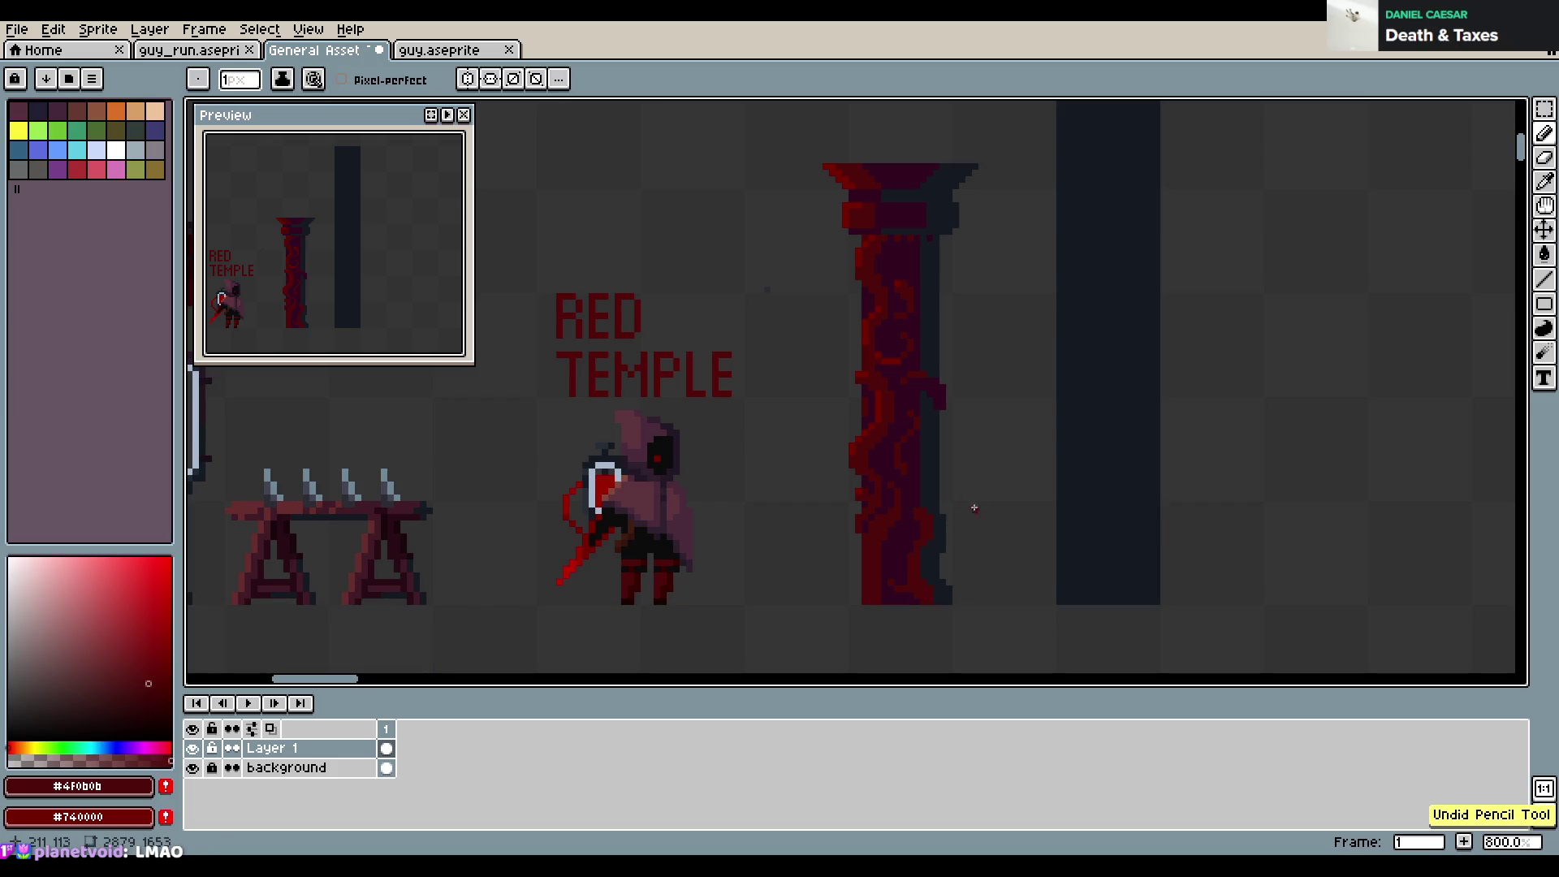
key("ctrl+s")
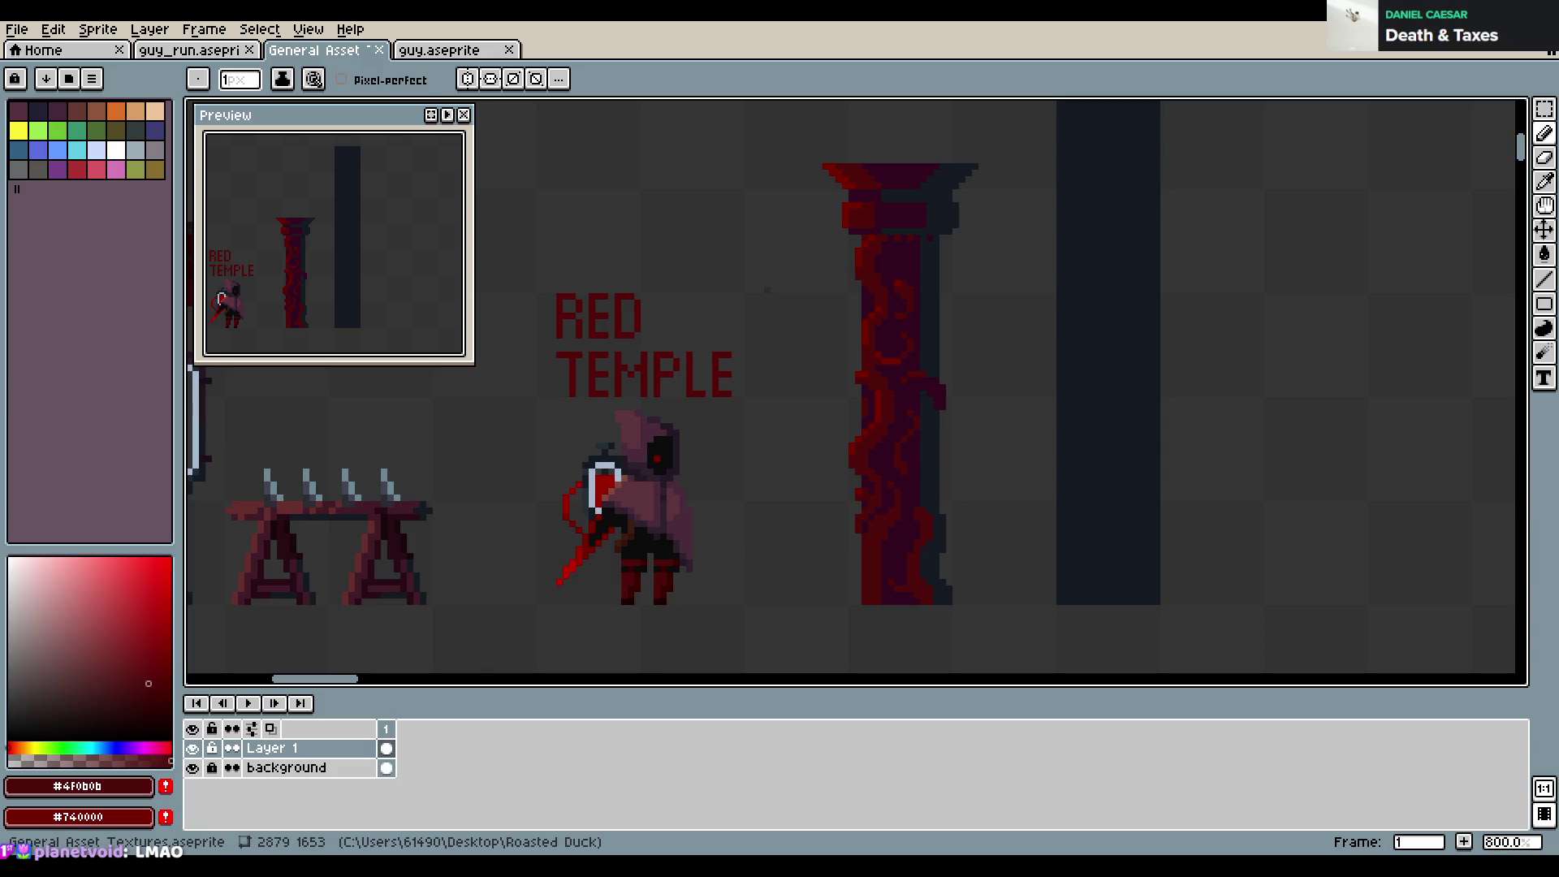
Undo the last stroke, resample dark purple and blue-grey from the pillar, and save again
key("ctrl+z")
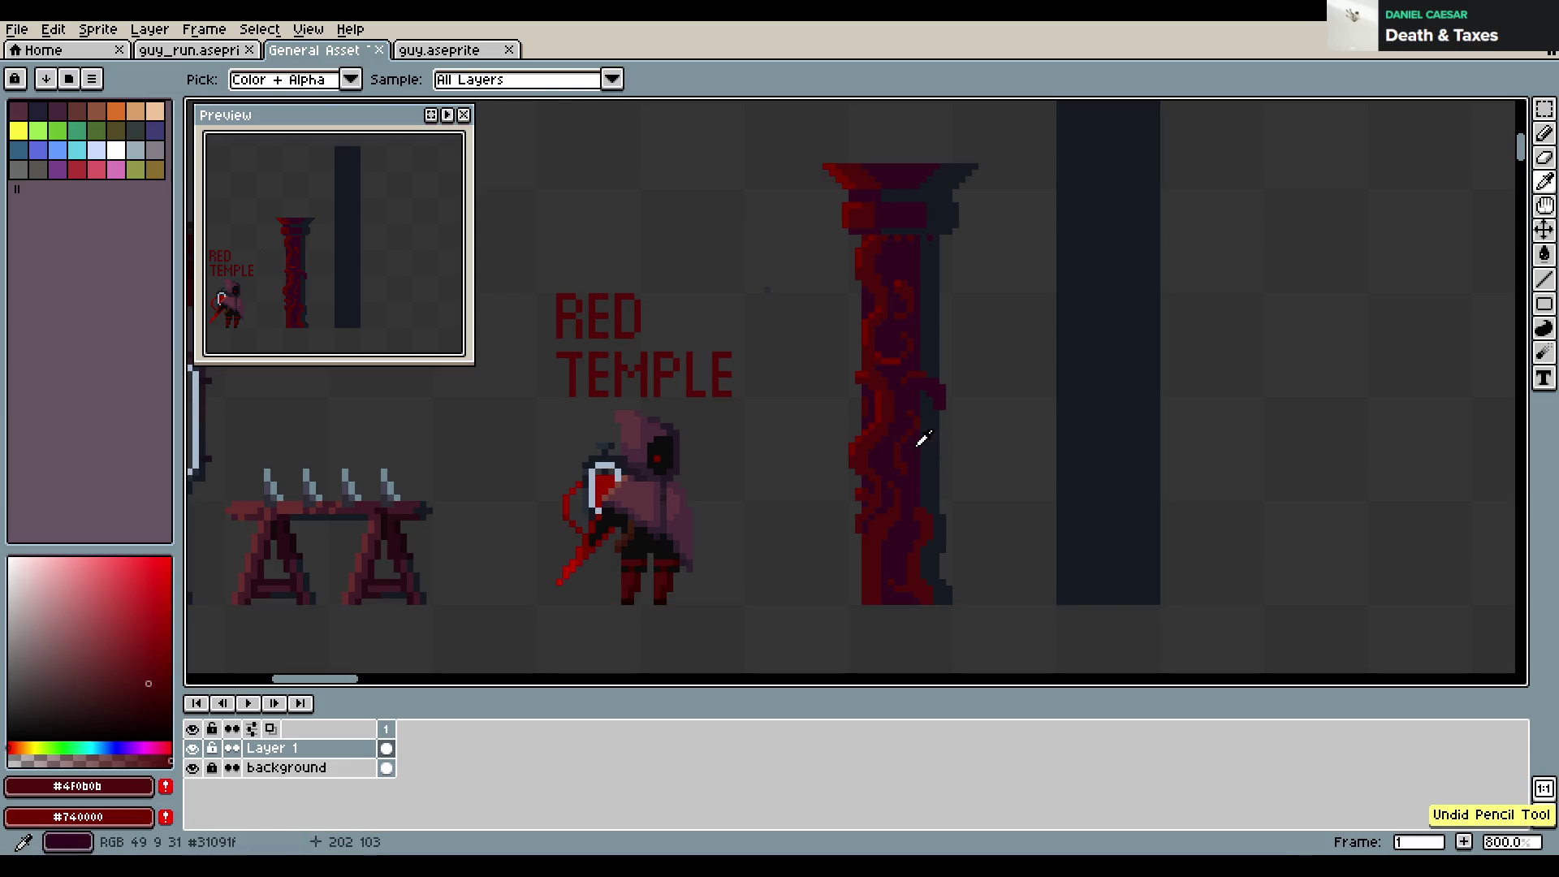
left_click(921, 441, "alt")
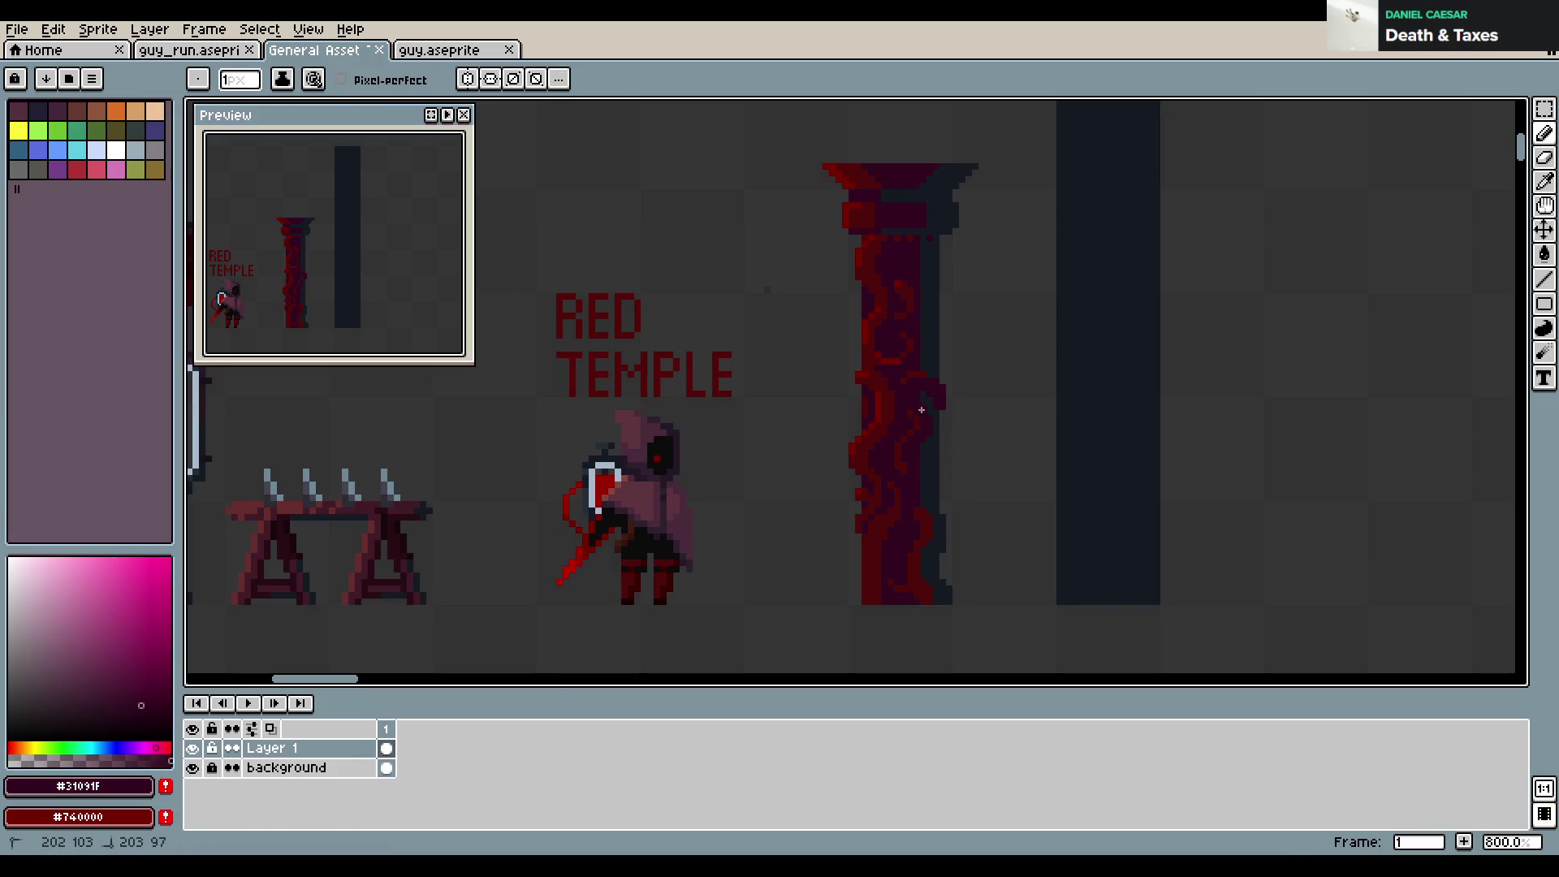
left_click(923, 485, "alt")
left_click(932, 492, "alt")
left_click(940, 479, "alt")
key("ctrl+s")
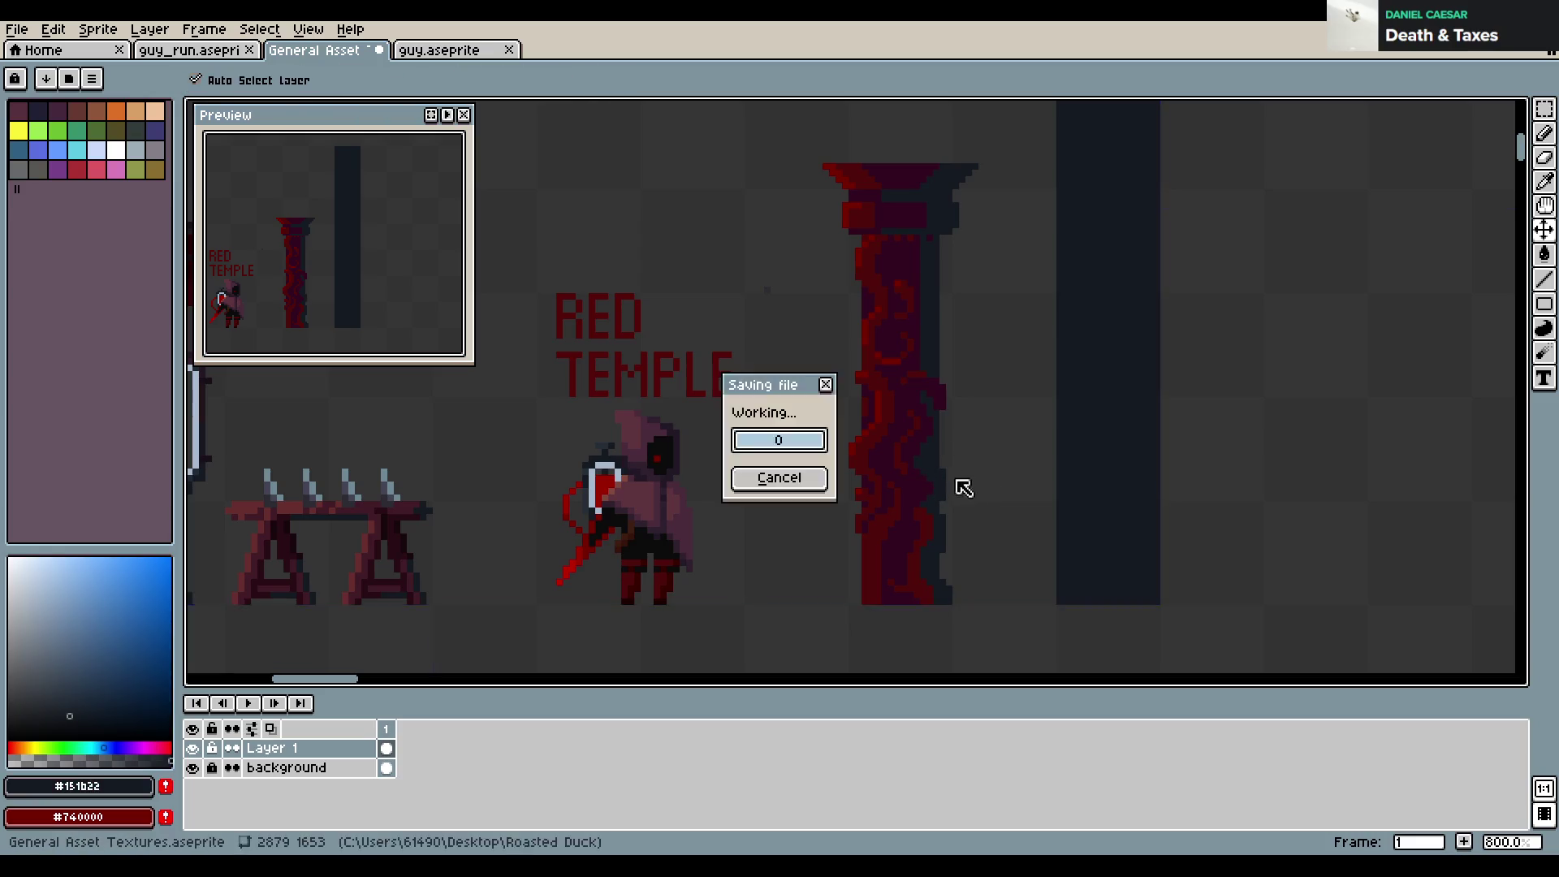
Paint dark blue-grey along the vine pillar's right edge and save
left_click_drag(947, 481, 948, 492)
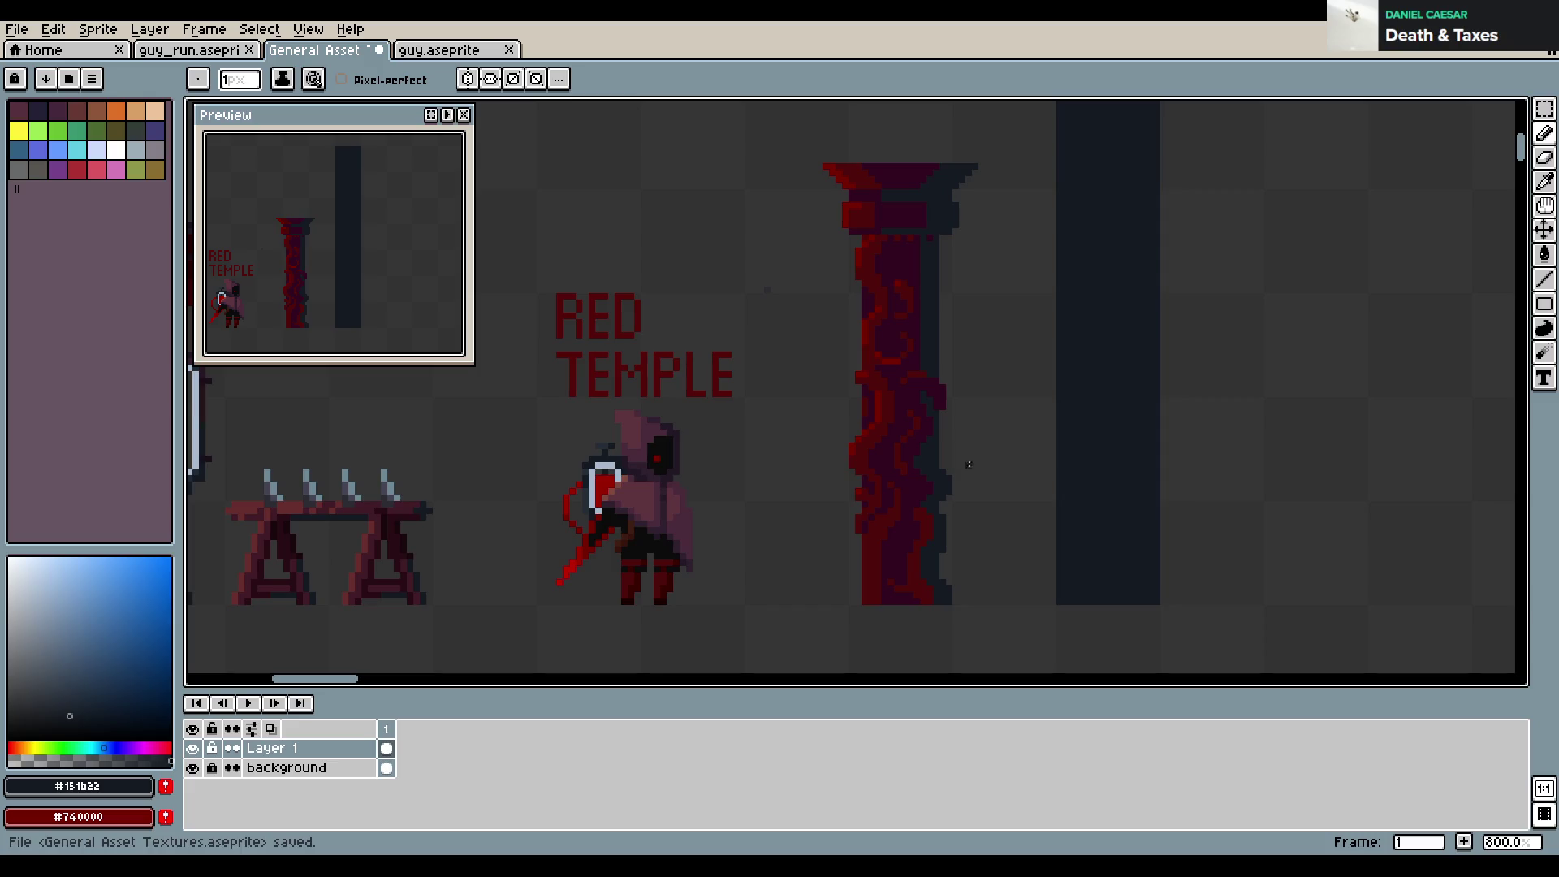
key("ctrl+s")
left_click(864, 515, "alt")
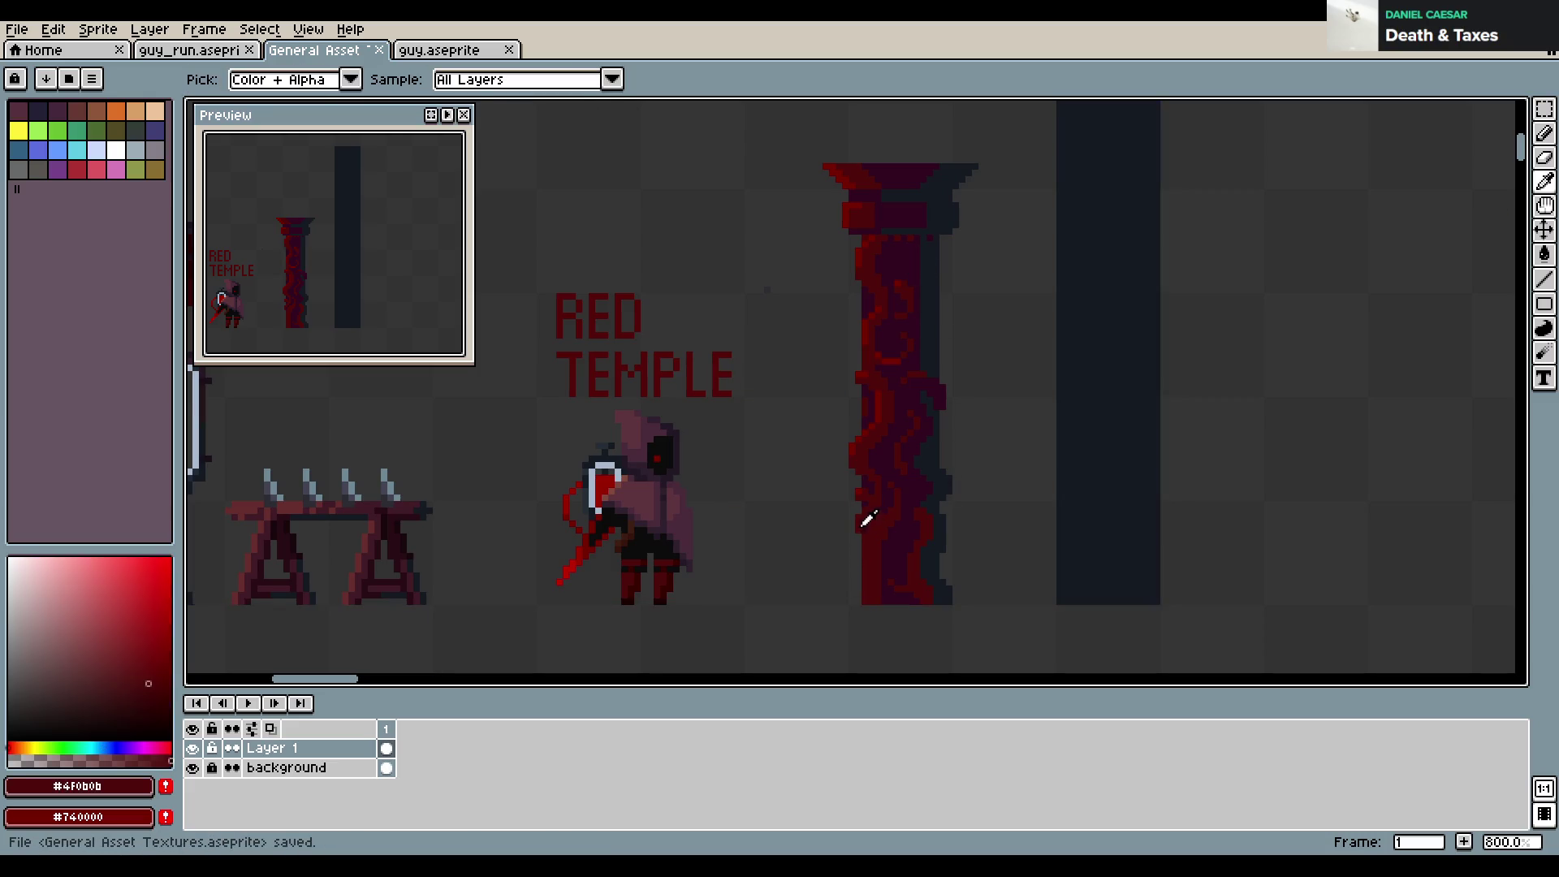
key("alt")
key("ctrl+s")
Shade beside and below the pillar's lower-left base in dark purple, undoing one stroke
left_click(855, 451, "alt")
left_click(852, 538)
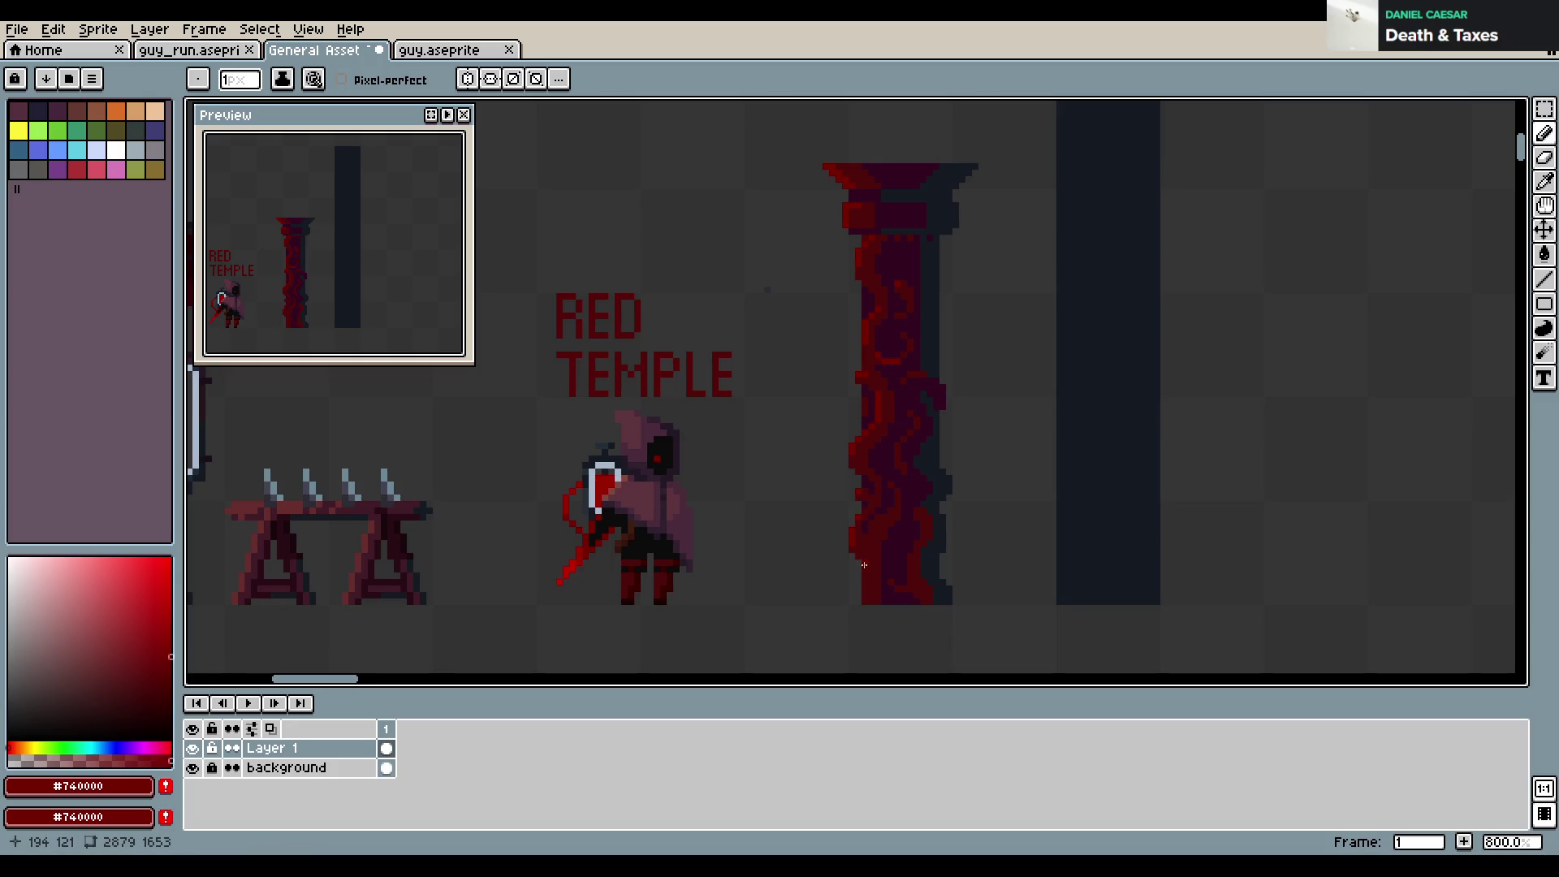
left_click(860, 568, "alt")
mouse_move(853, 562)
left_mouse_down()
mouse_move(842, 594)
mouse_move(857, 560)
left_mouse_up()
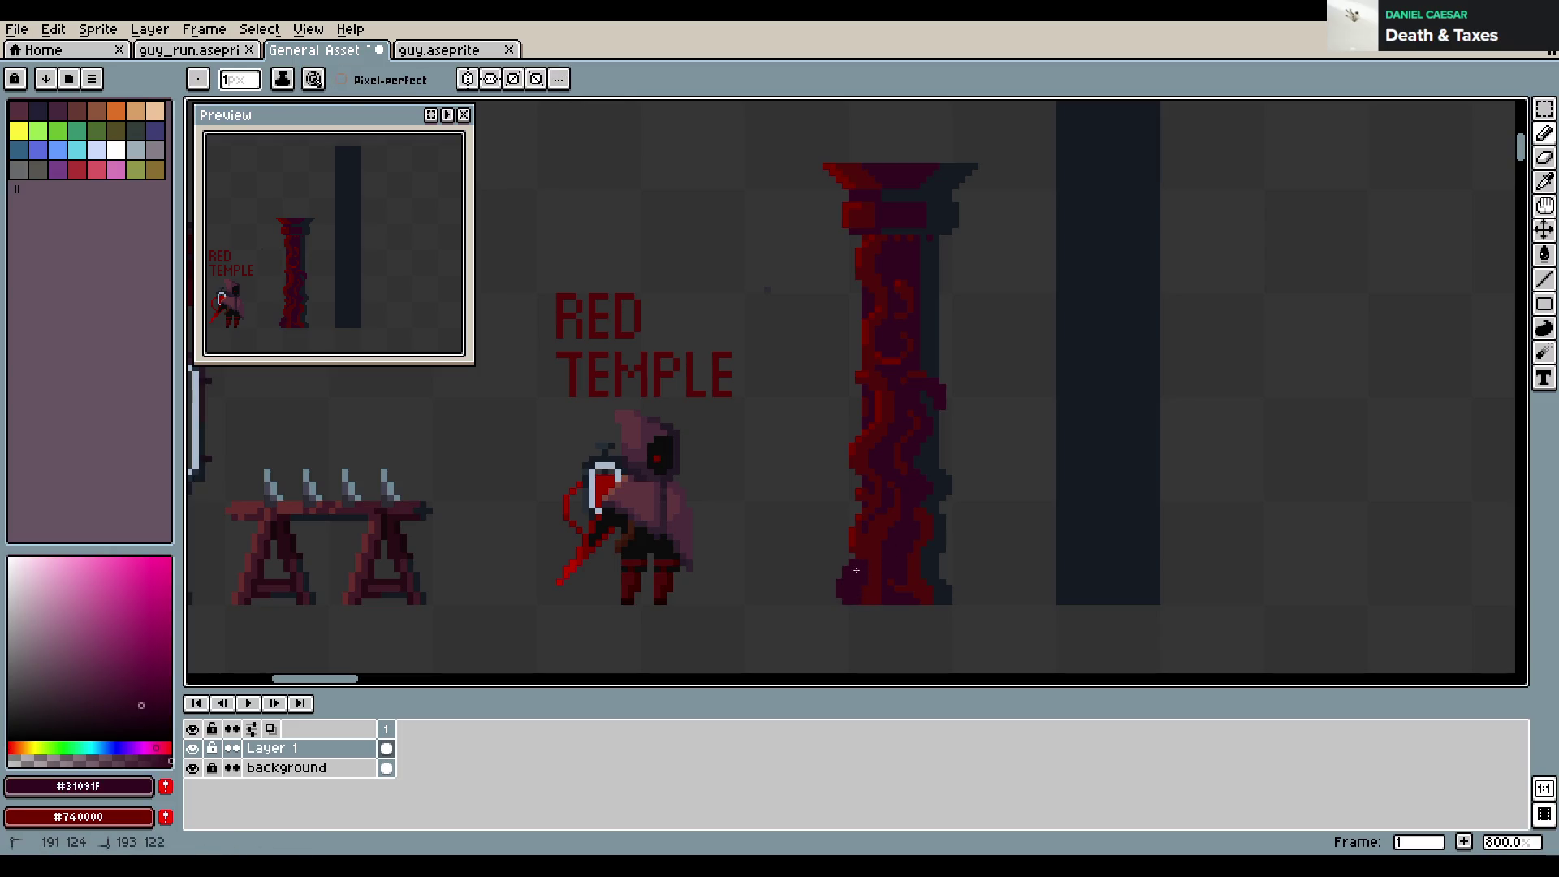
left_click(856, 600, "alt")
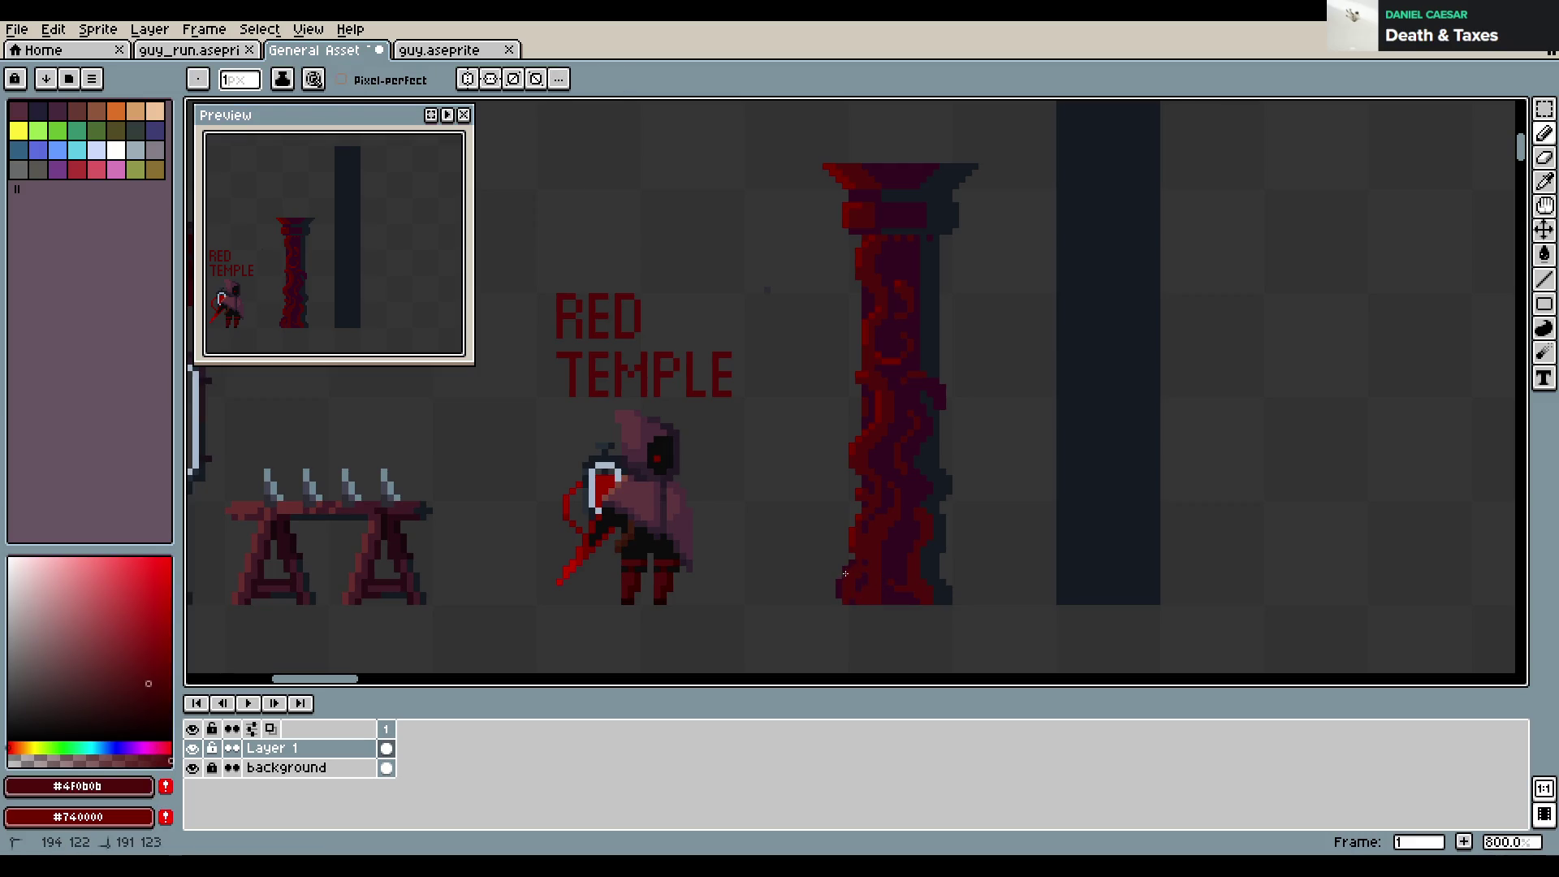
left_click(859, 552, "alt")
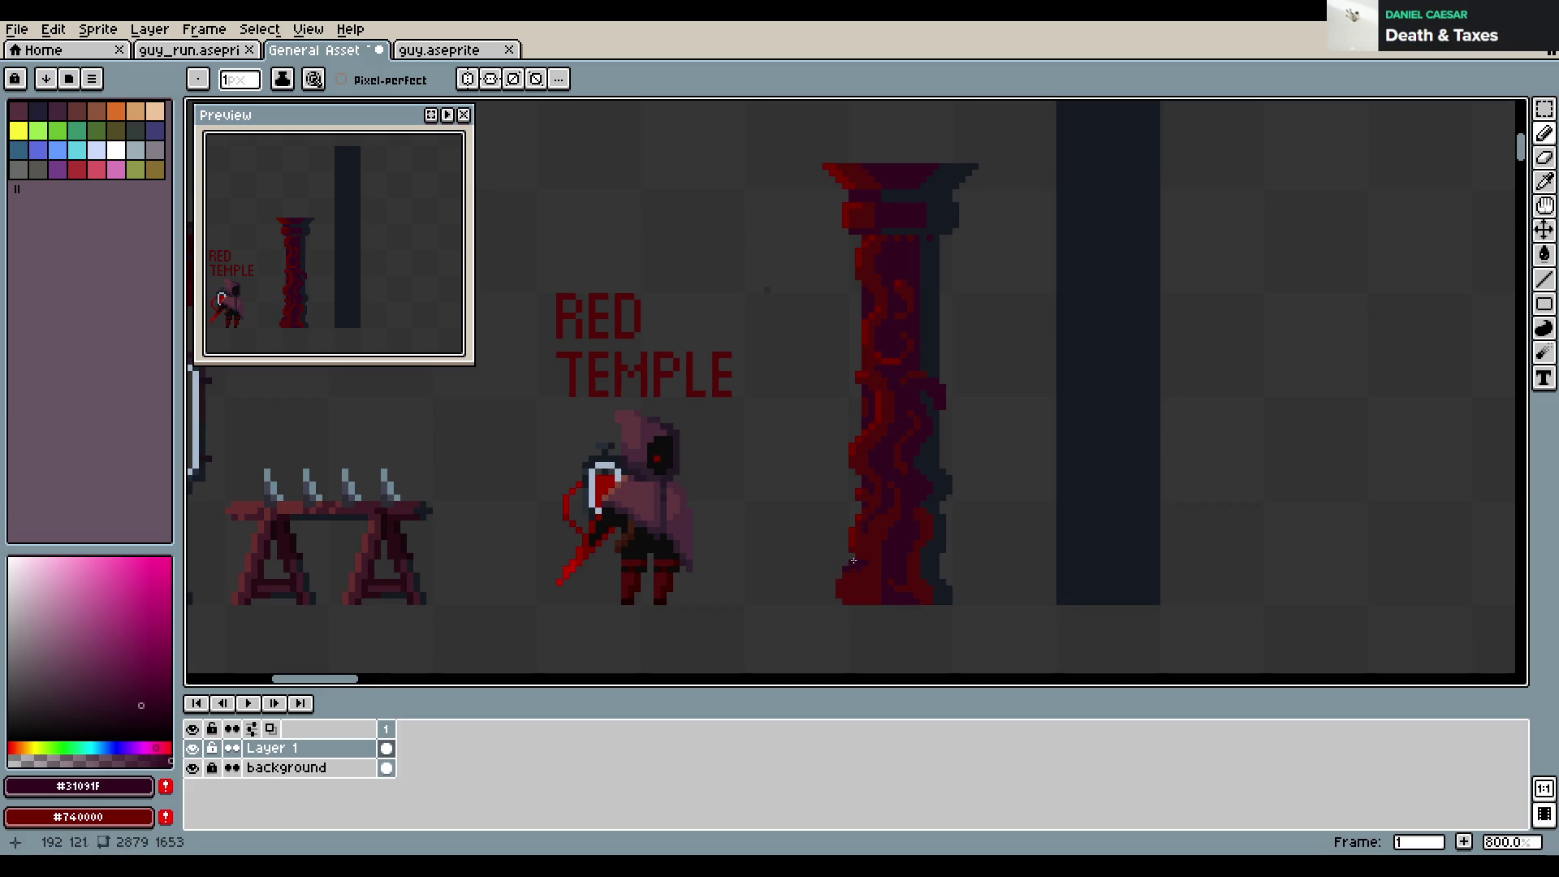
key("ctrl+z")
Add #740000 red and #4F0B0B dark red touches to the lower-left base and save
left_click(855, 529, "alt")
left_click(842, 557, "alt")
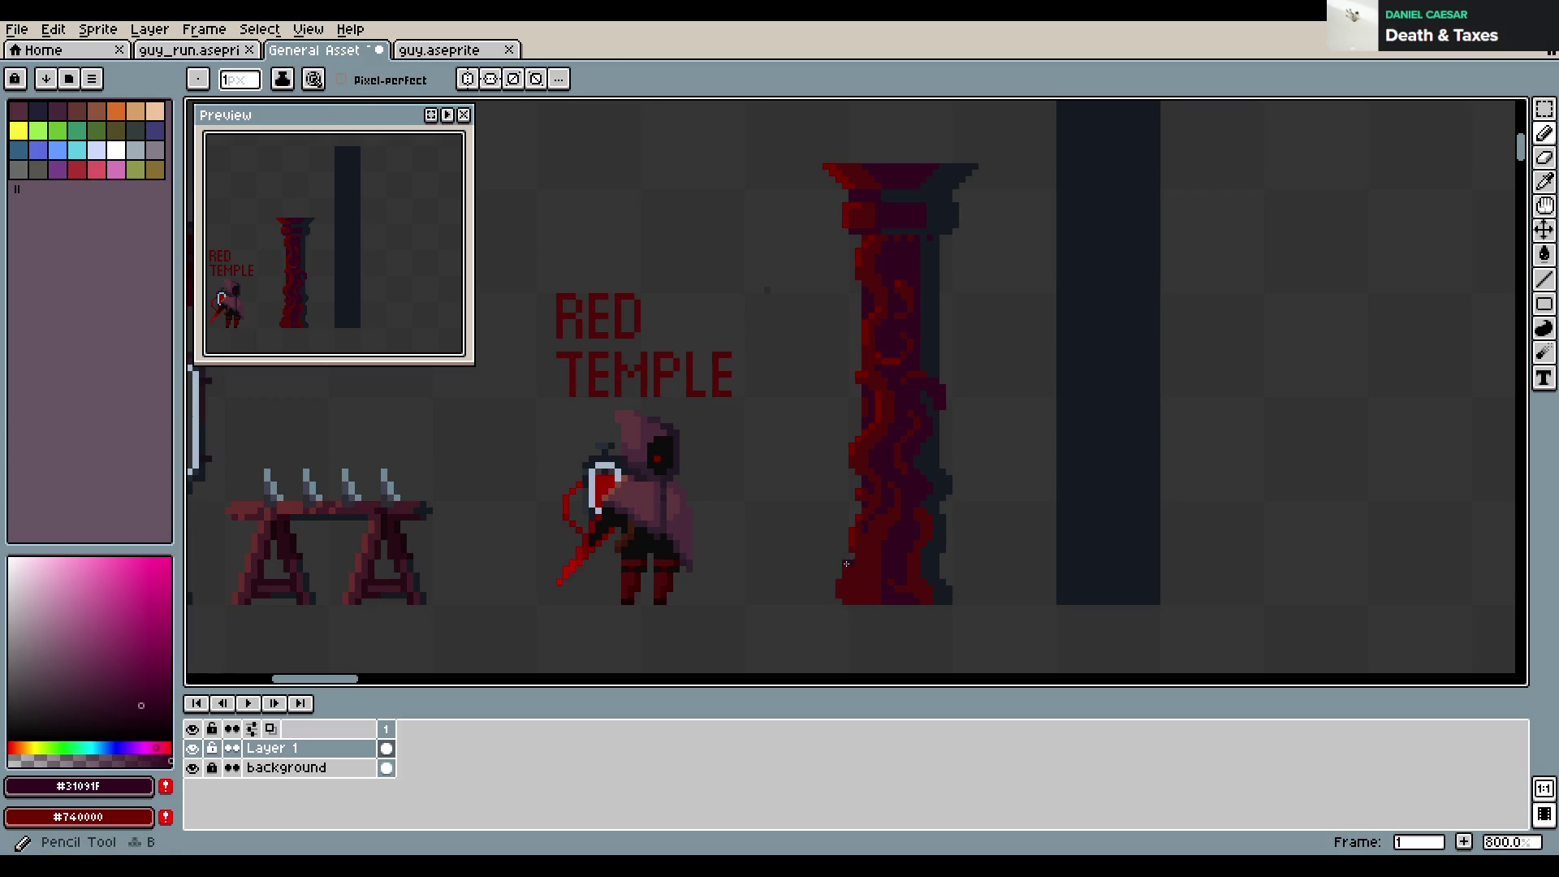
left_click(854, 535, "alt")
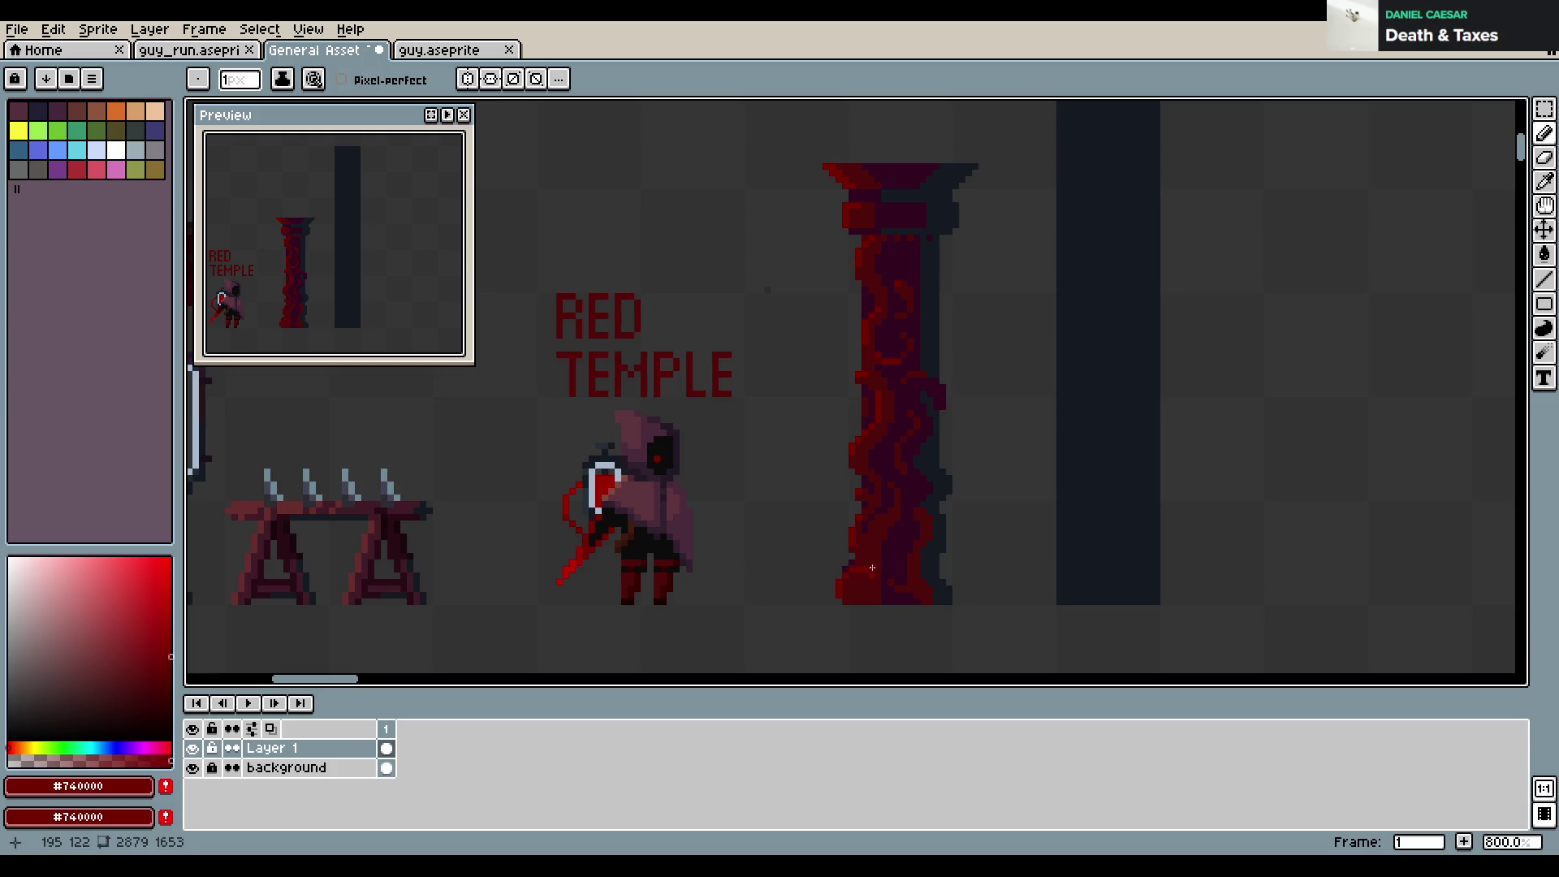
left_click(864, 598, "alt")
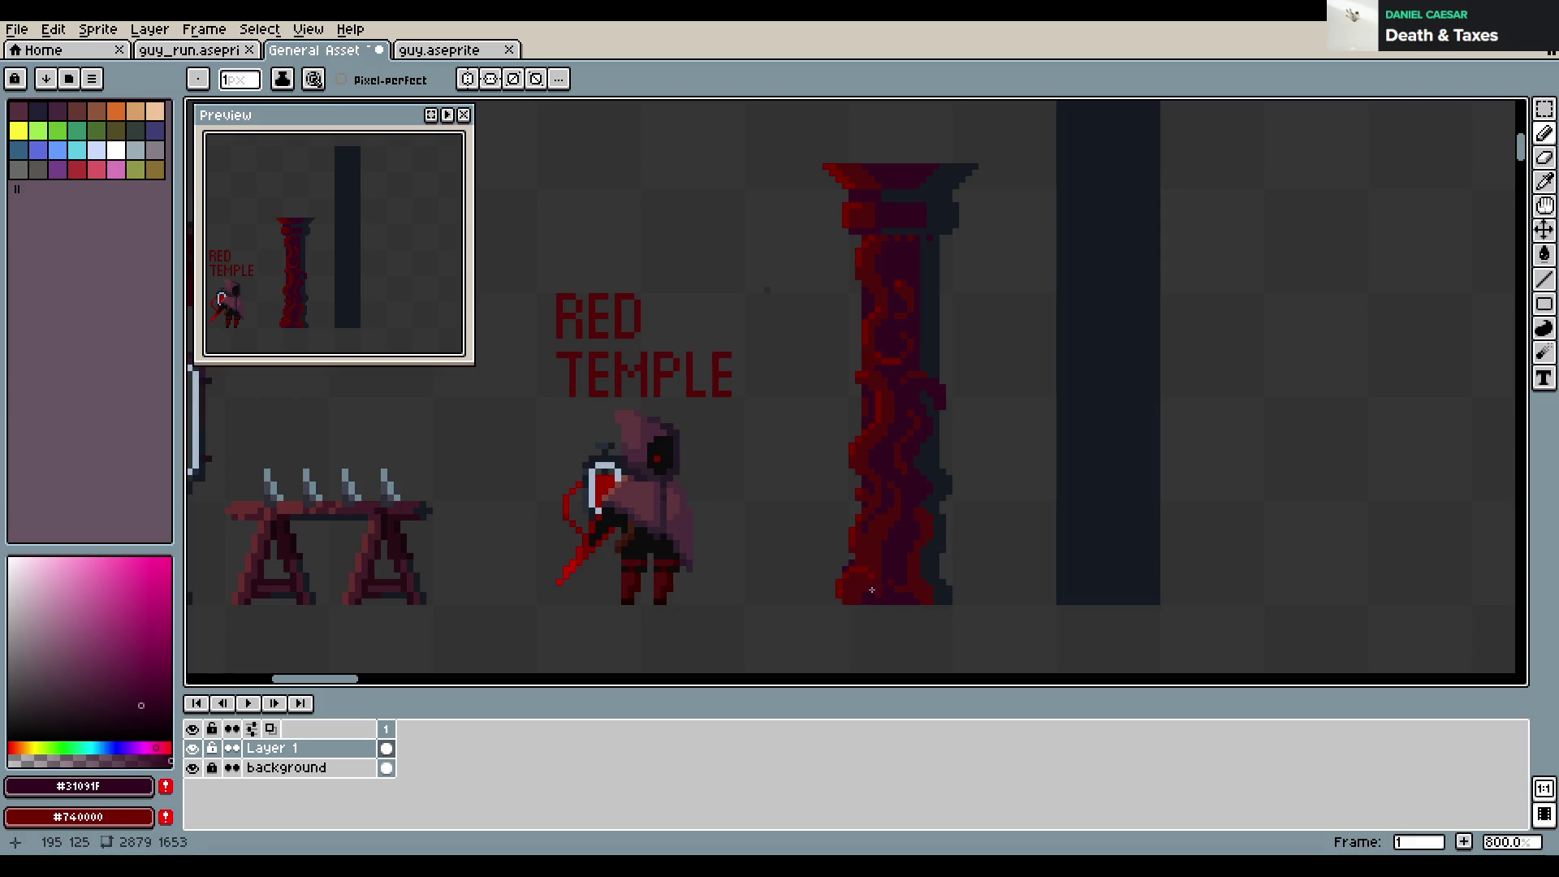
left_click(852, 584, "alt")
key("ctrl+s")
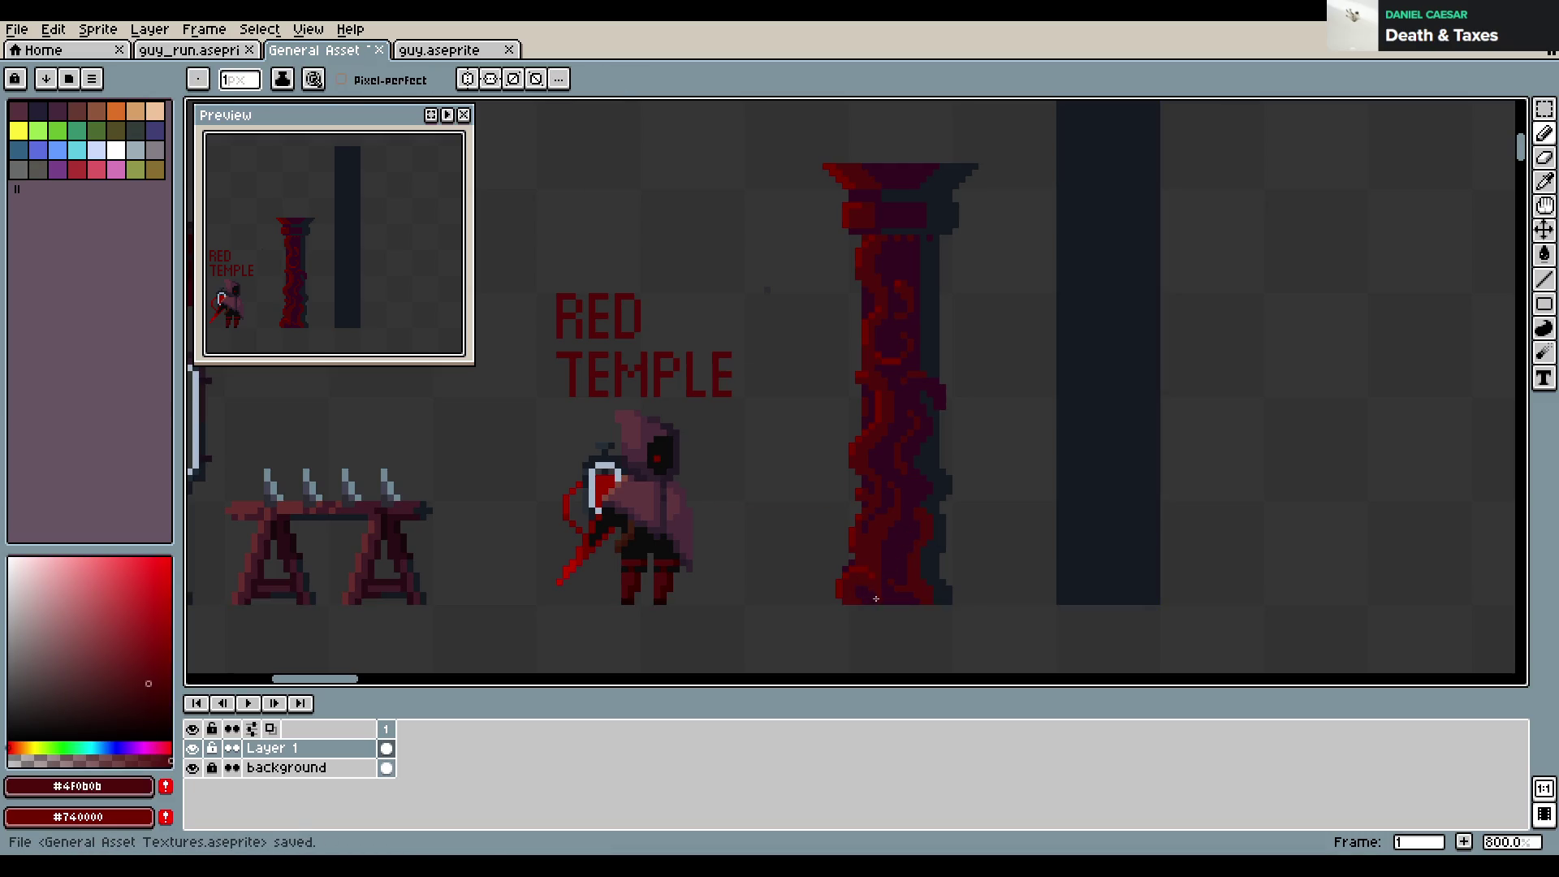
left_click(875, 588, "alt")
left_click(883, 568, "alt")
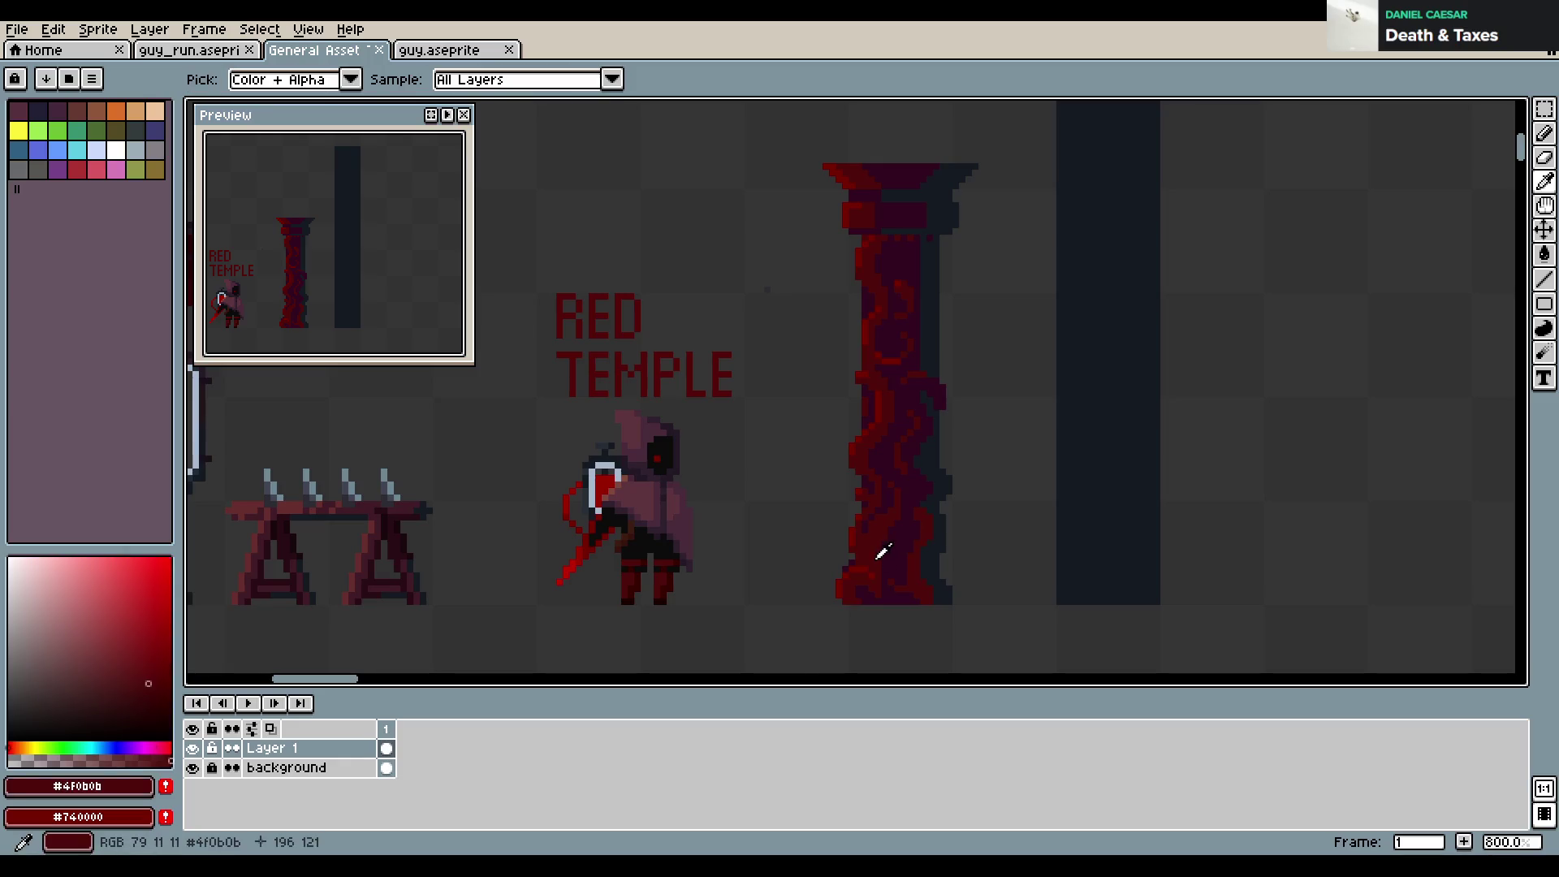
Touch up pixels on the pillar base with #740000 red and save
left_click(885, 568)
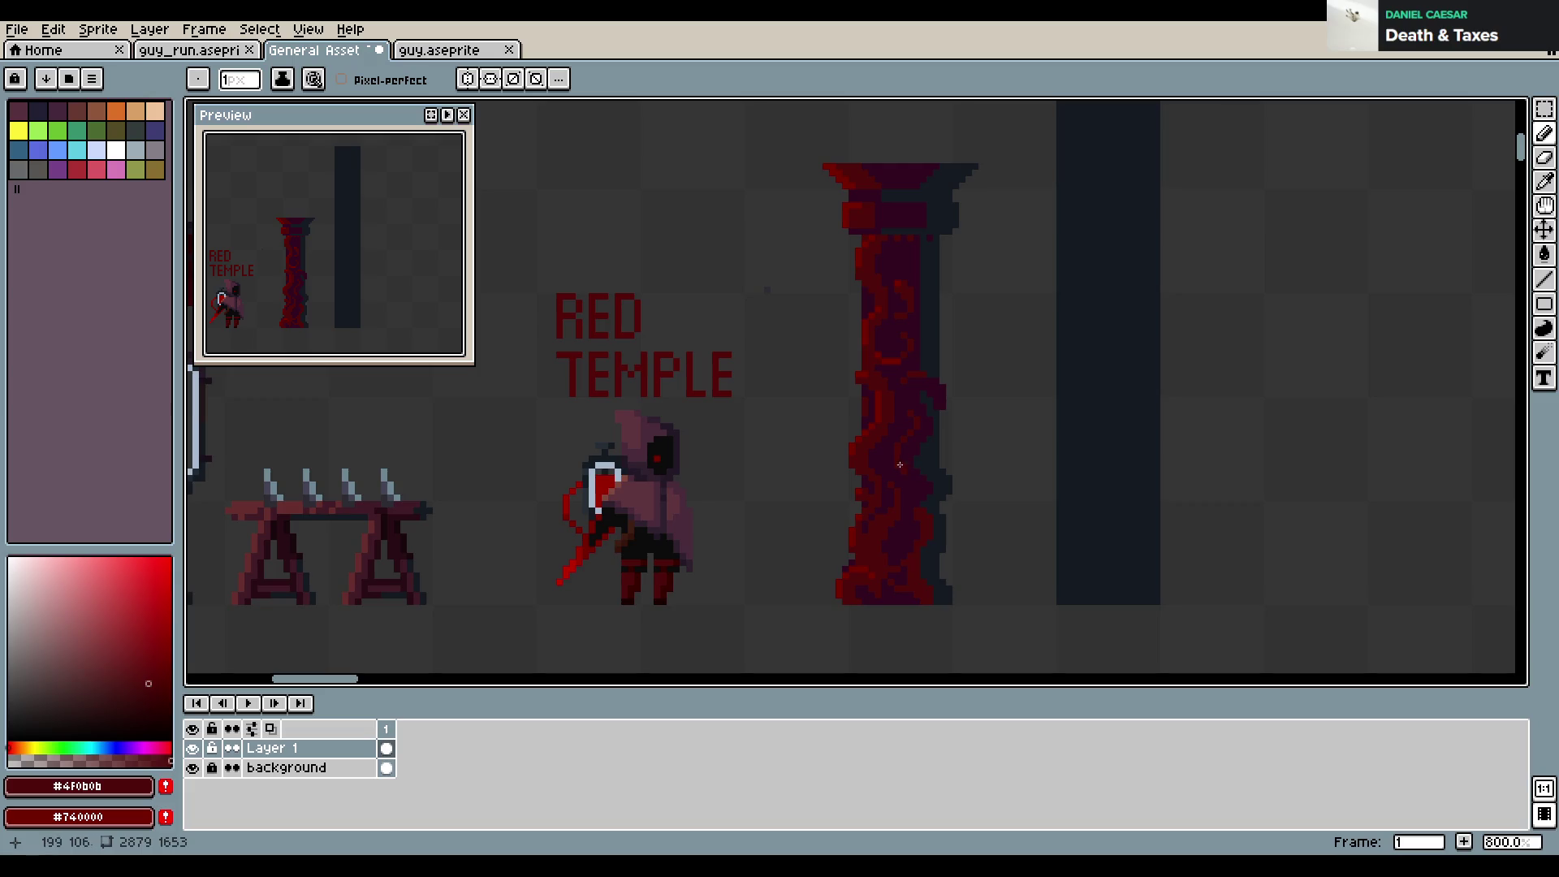
key("ctrl+s")
left_click(891, 566, "alt")
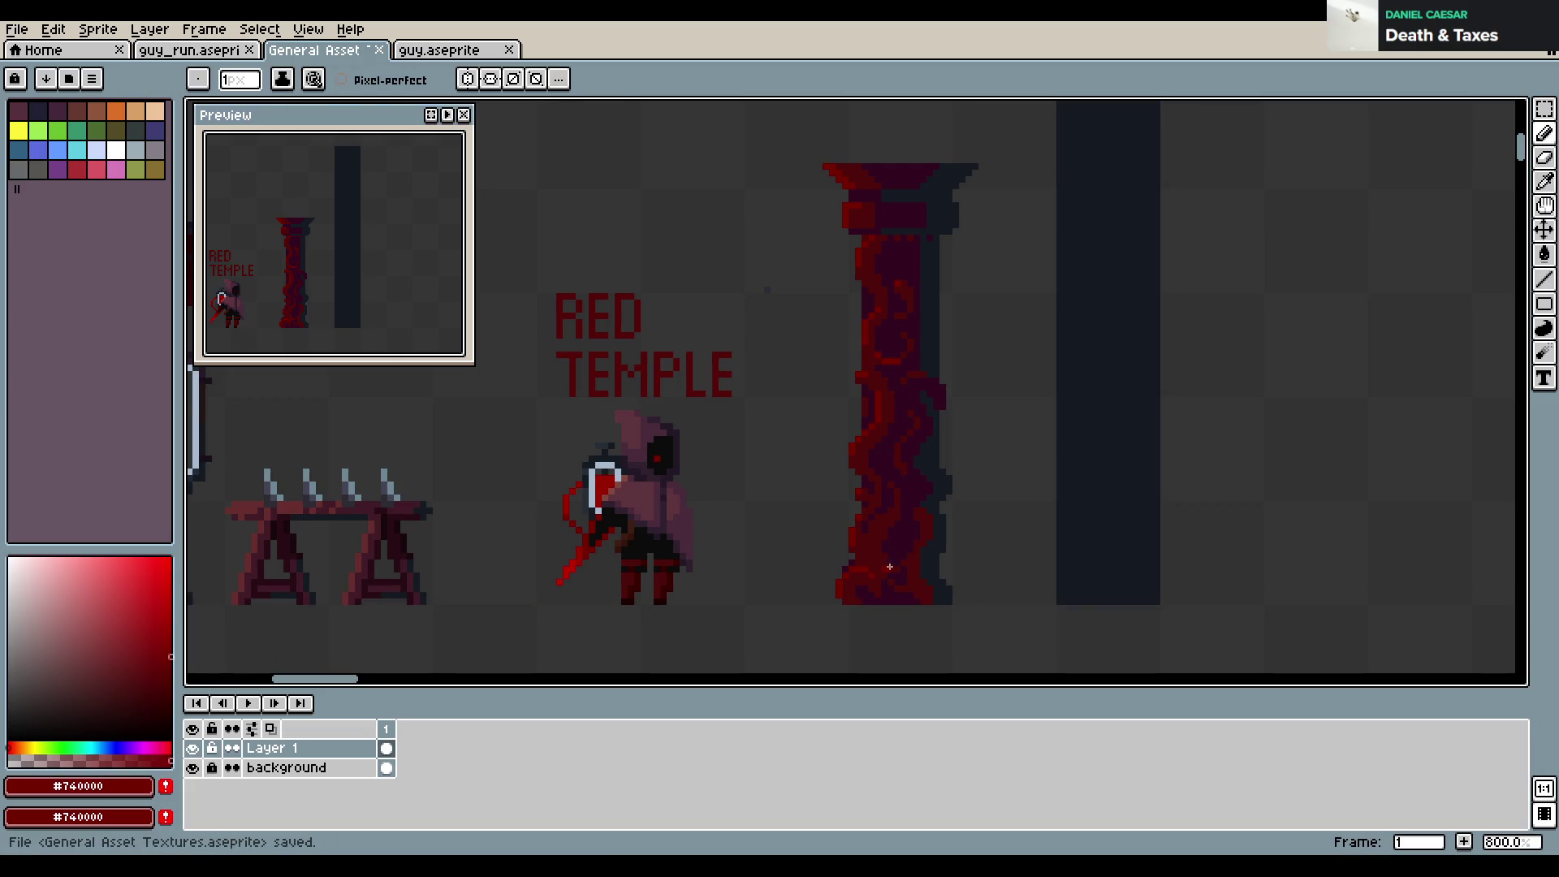
key("ctrl+z")
key("ctrl+y")
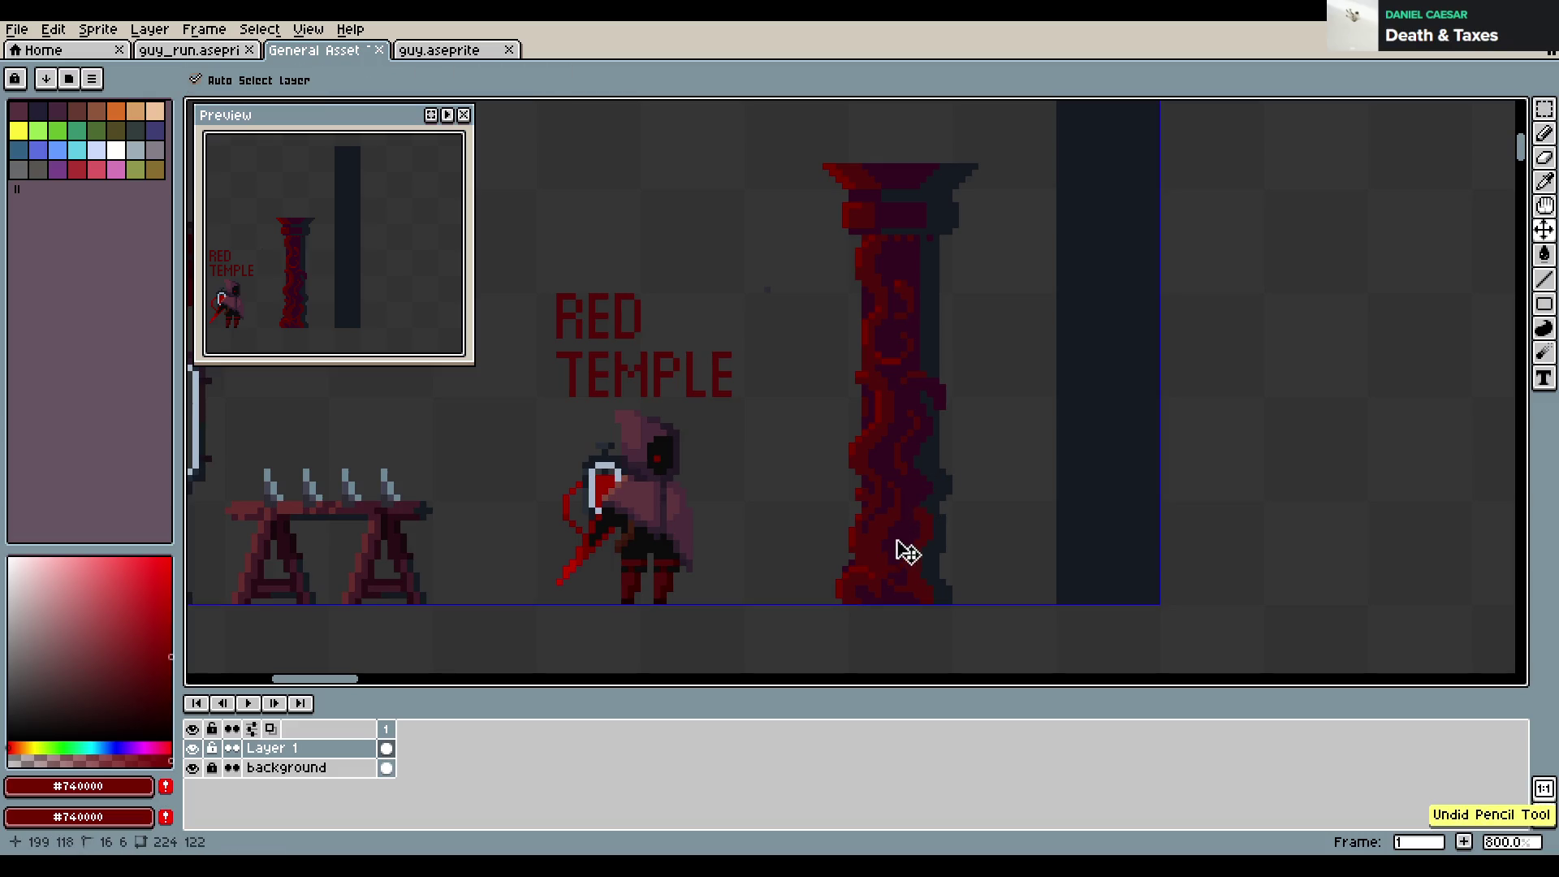
left_click(891, 564)
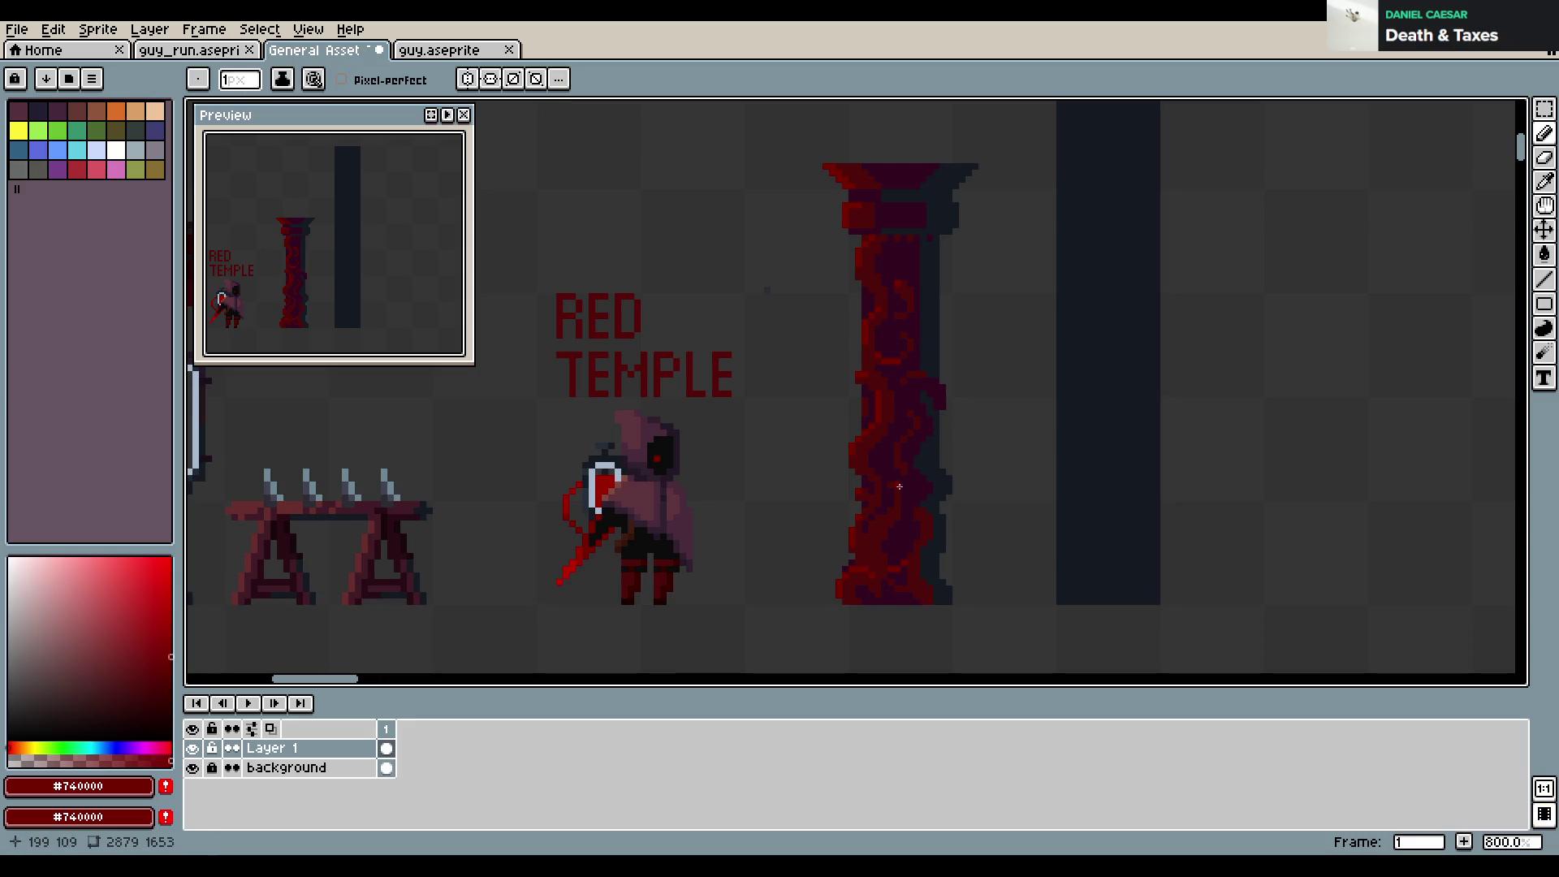
Rework a pillar stroke using #4F0B0B and #740000 reds and save the file
left_click(891, 409, "alt")
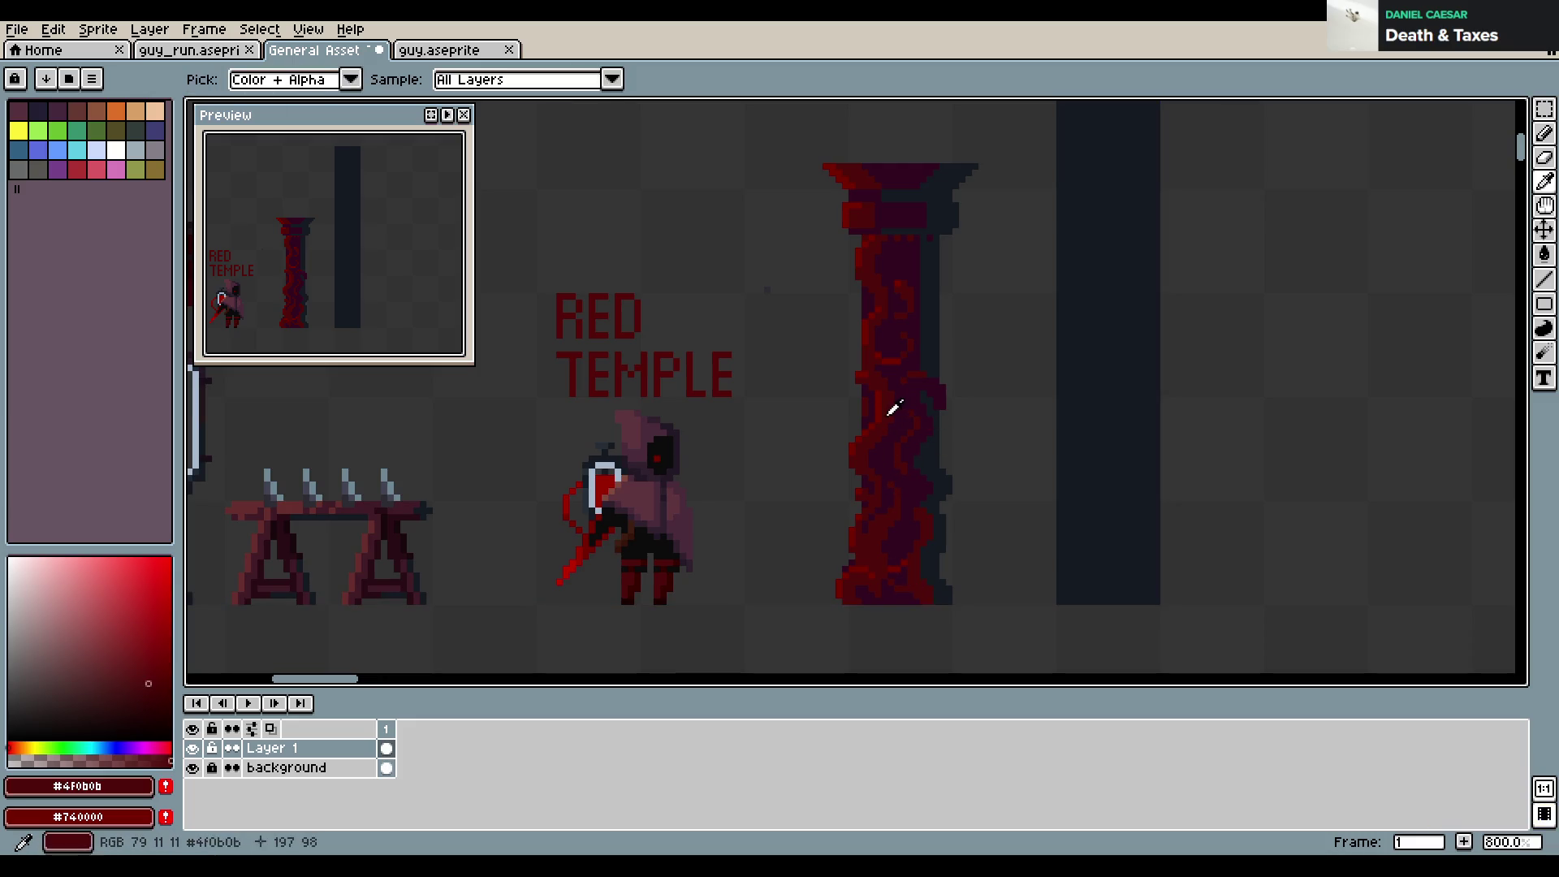
key("ctrl+z")
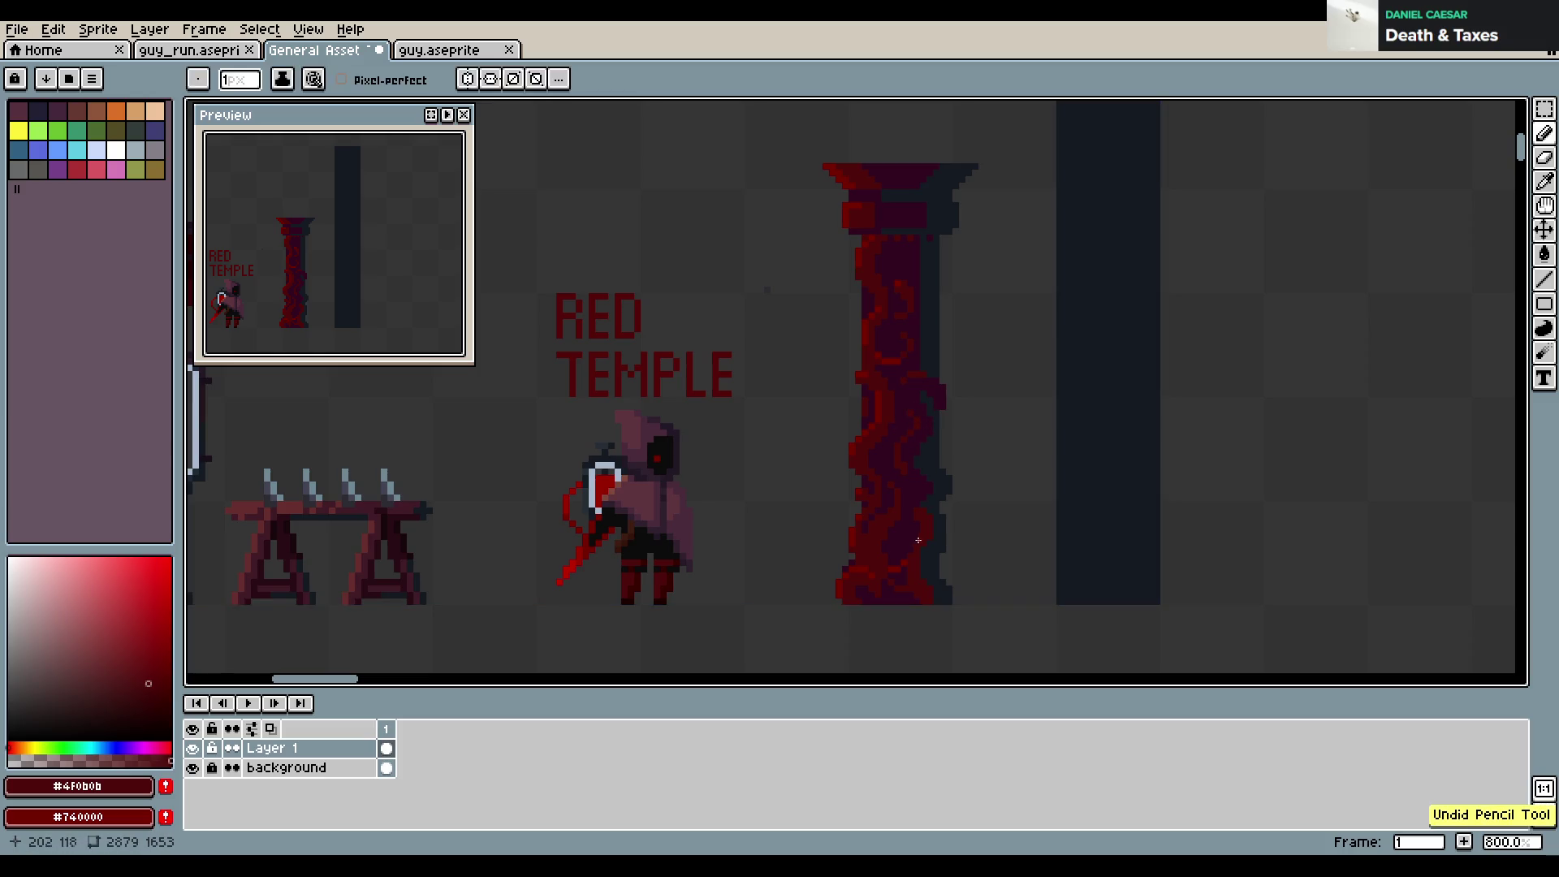
key("ctrl+y")
left_click(897, 560, "alt")
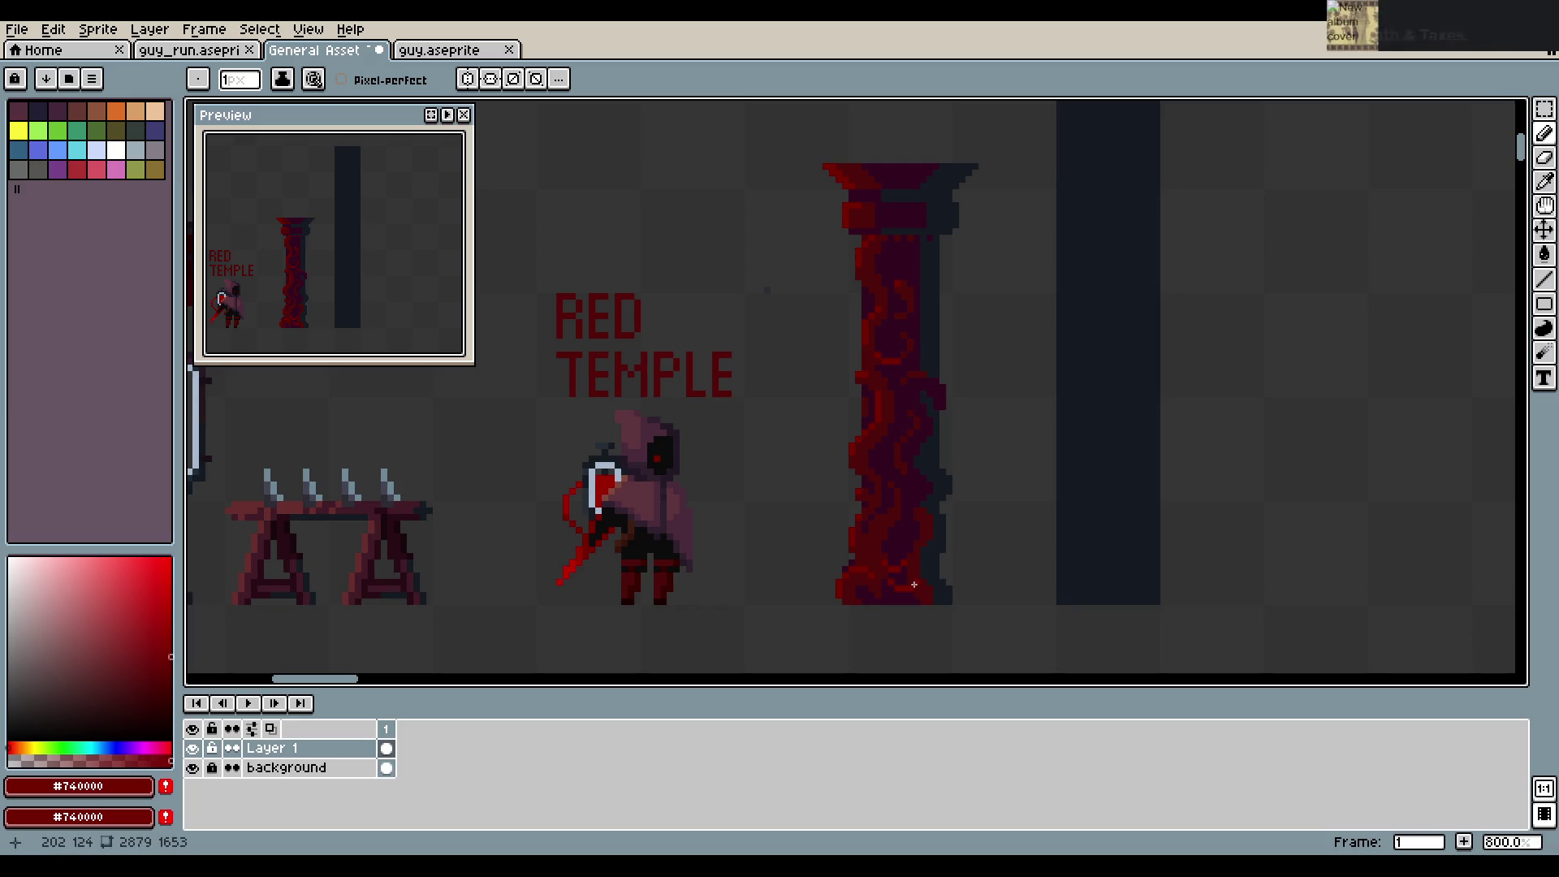
key("ctrl+s")
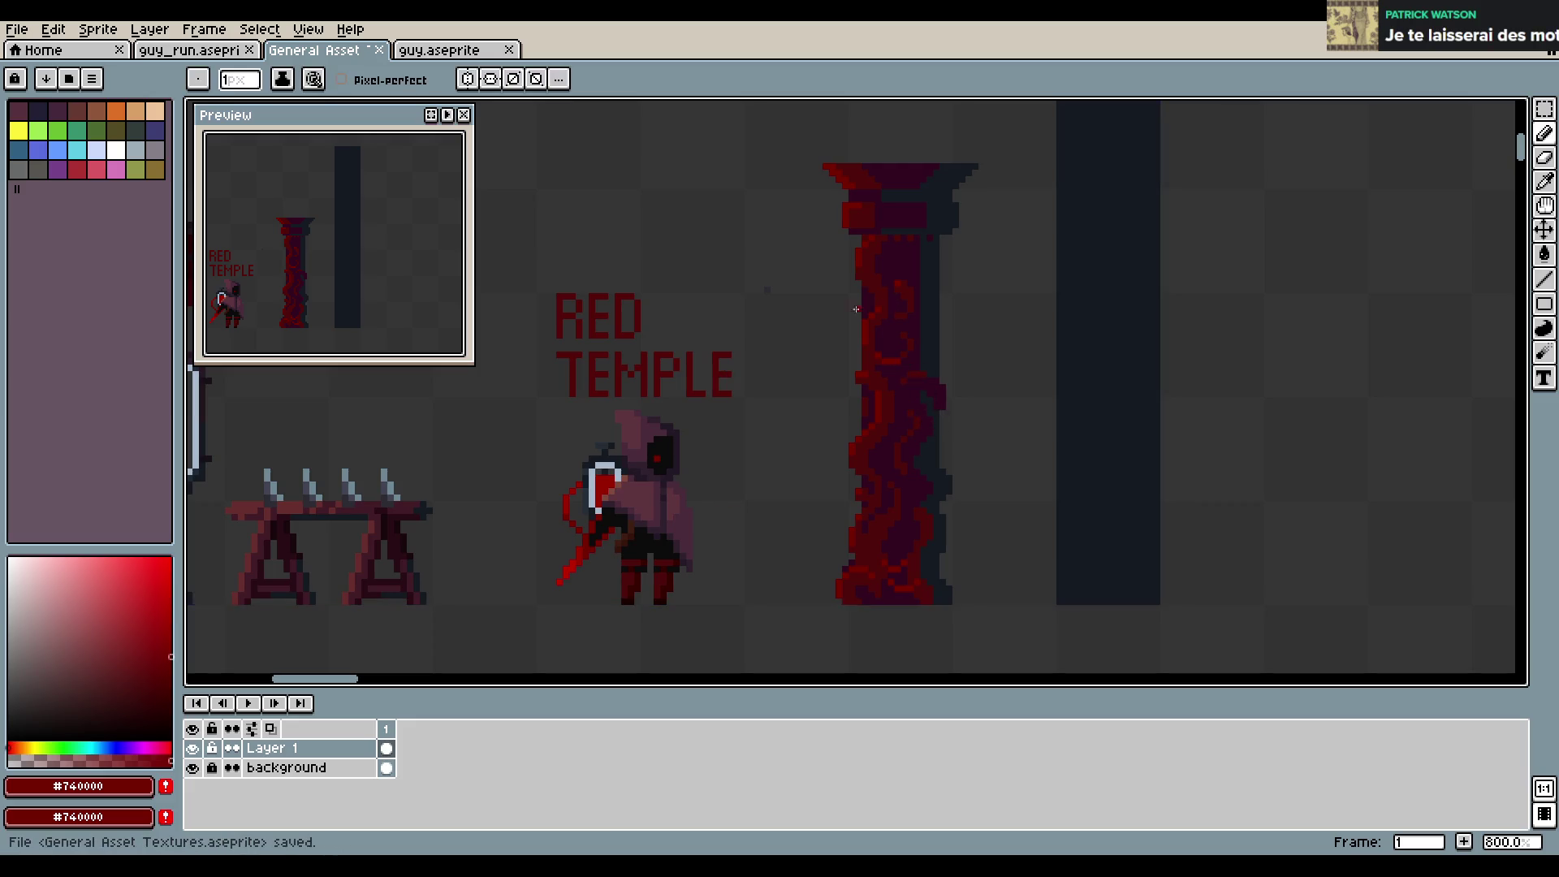
Try a pixel higher on the vine pillar, undo it, pick dark maroon, and save
left_click(895, 372)
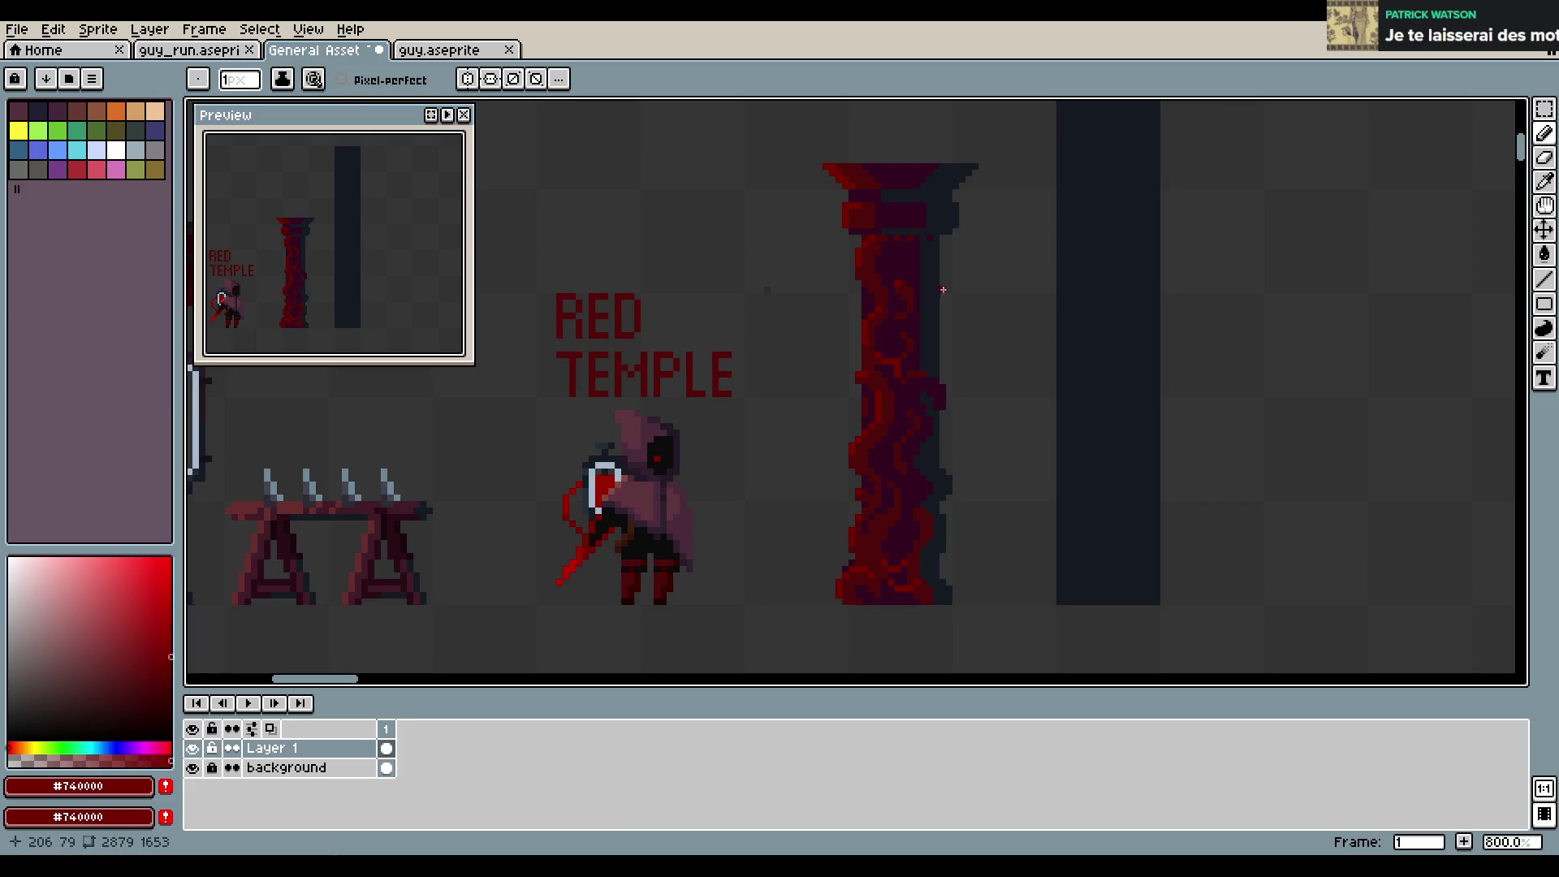
key("ctrl+z")
left_click(909, 378, "alt")
left_click(910, 374, "alt")
left_click(919, 357, "alt")
key("ctrl+s")
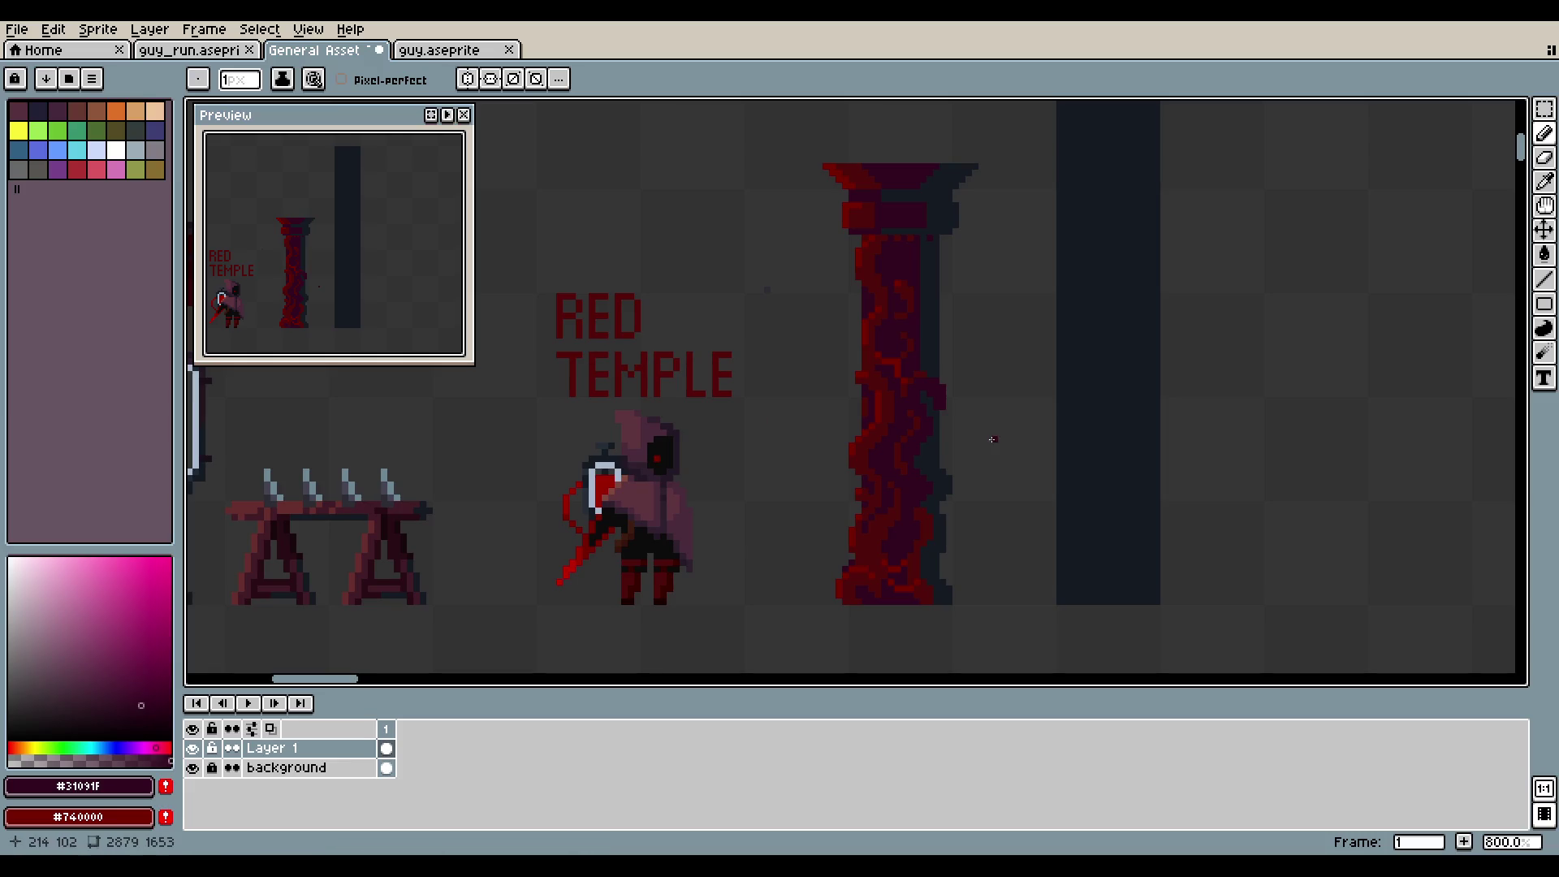
Return to the Pencil and pick the blue-grey shadow colour from the pillar's edge
key("e")
key("b")
left_click(930, 339, "alt")
left_click(923, 347, "alt")
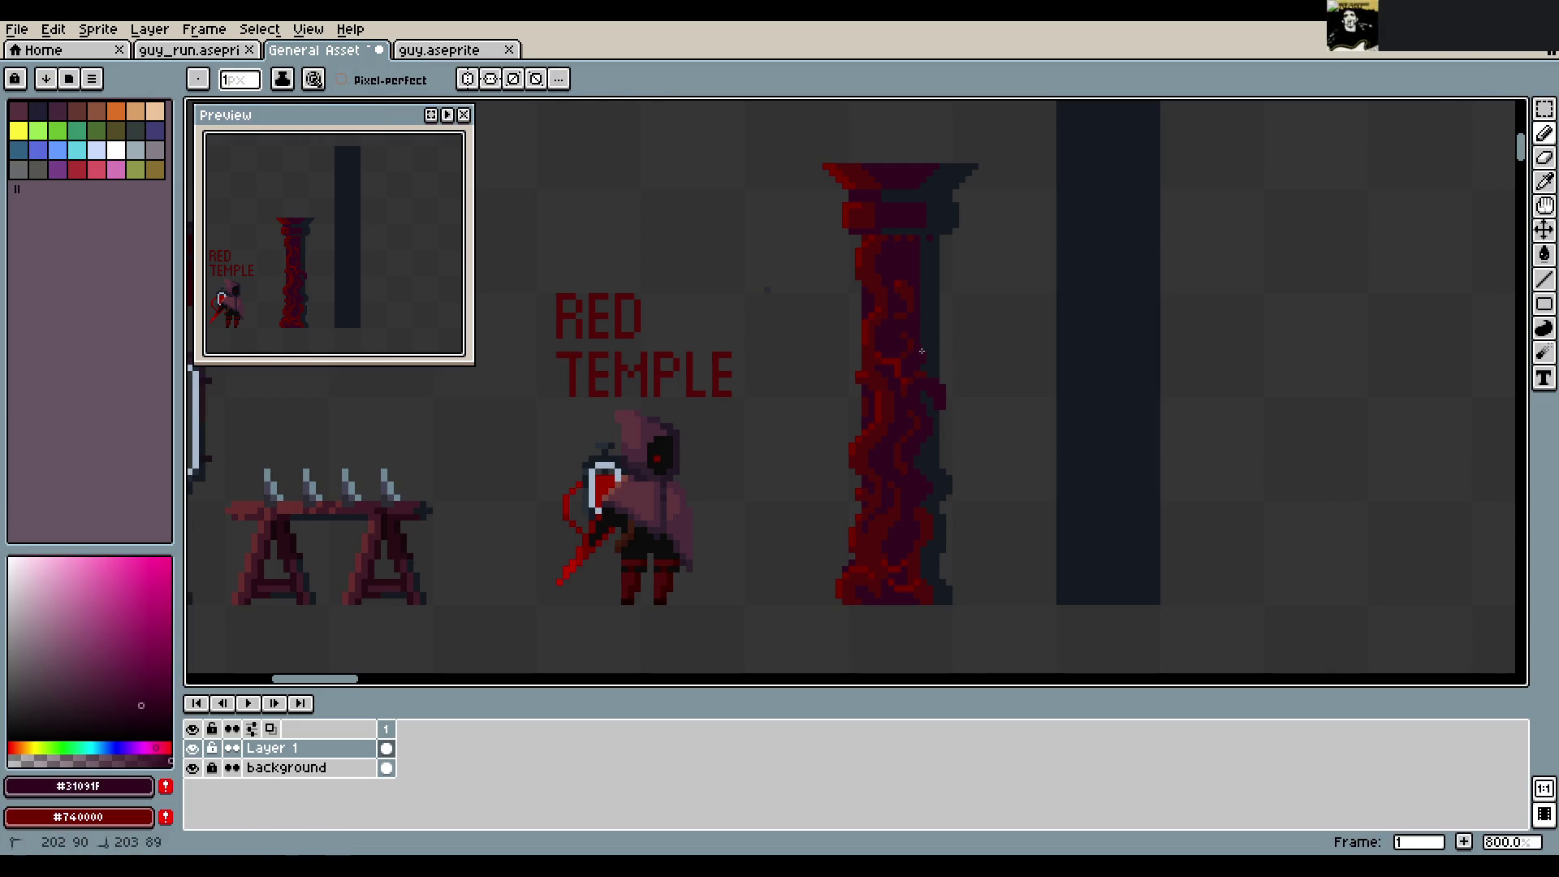
left_click(936, 333, "alt")
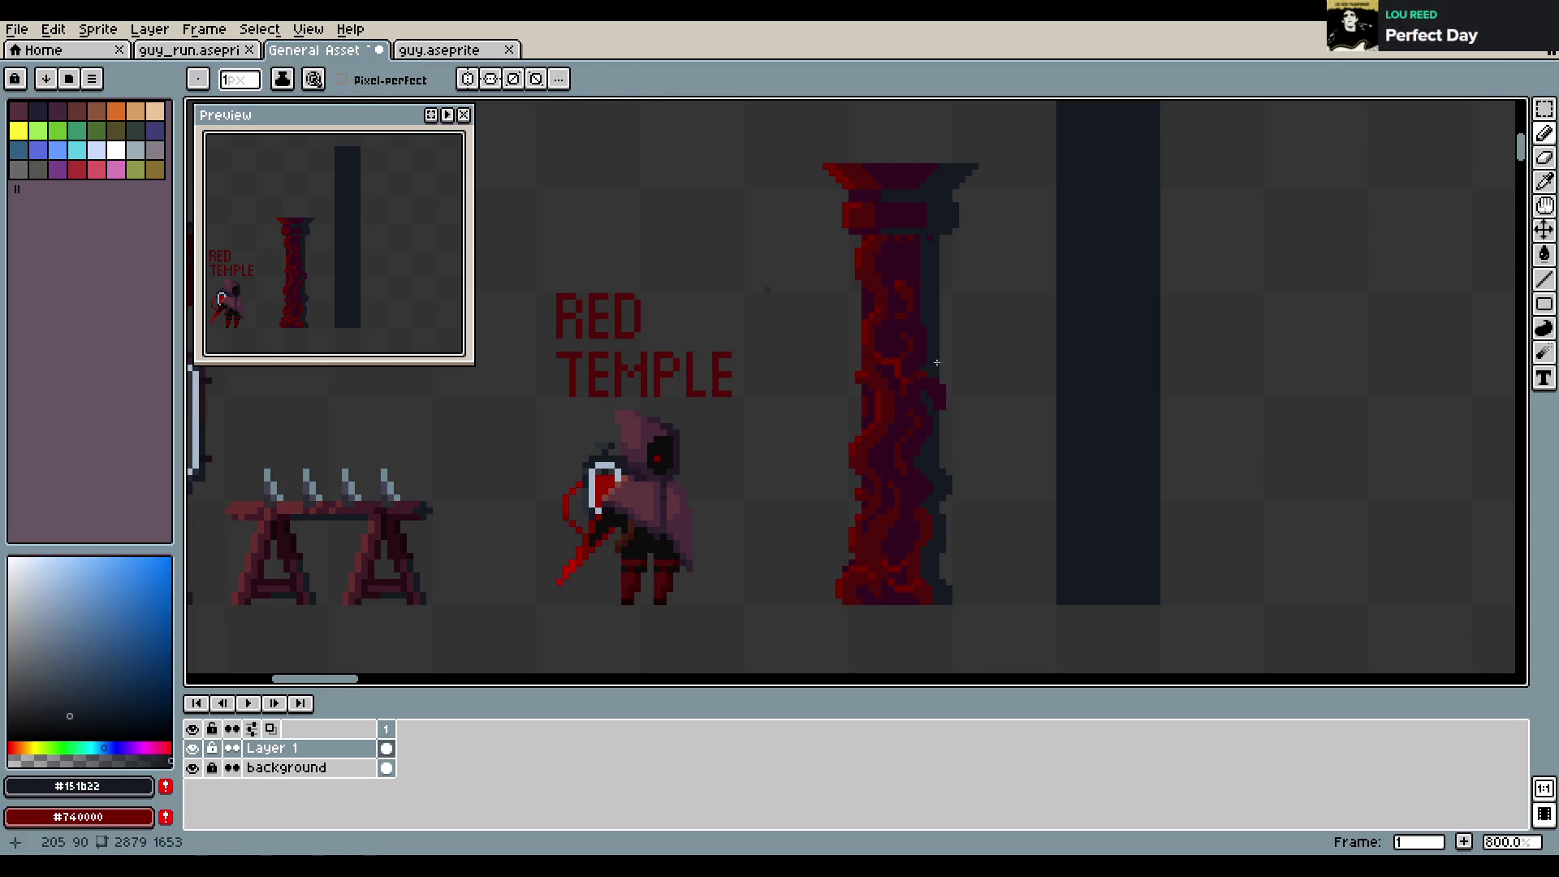
left_click(943, 298)
key("Escape")
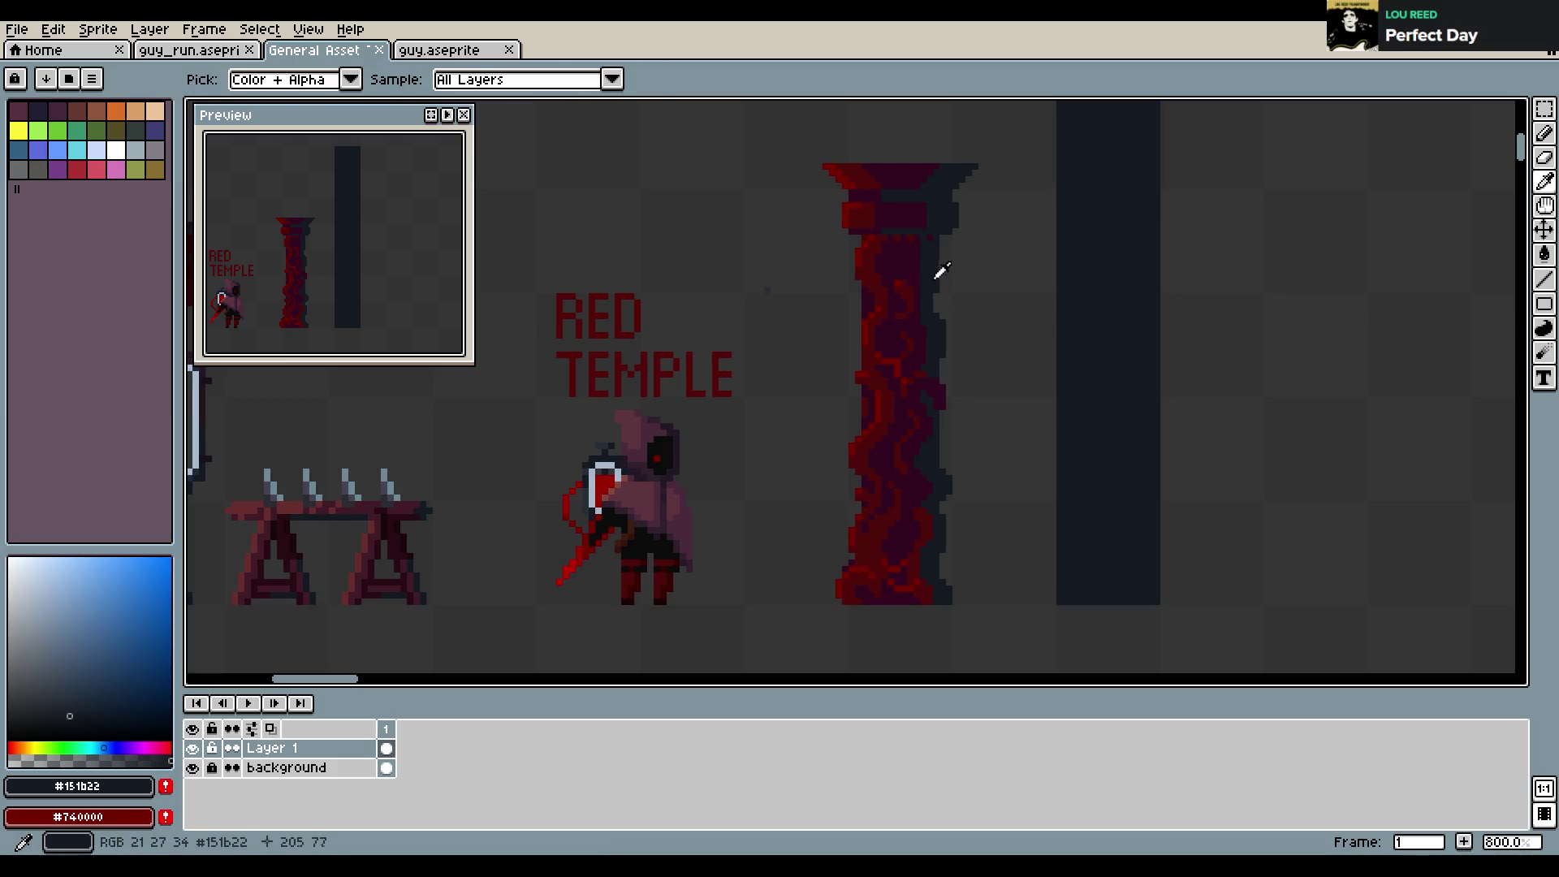
Replace two undone strokes with a short dark blue-grey stroke on the pillar edge and save
left_click(928, 261, "alt")
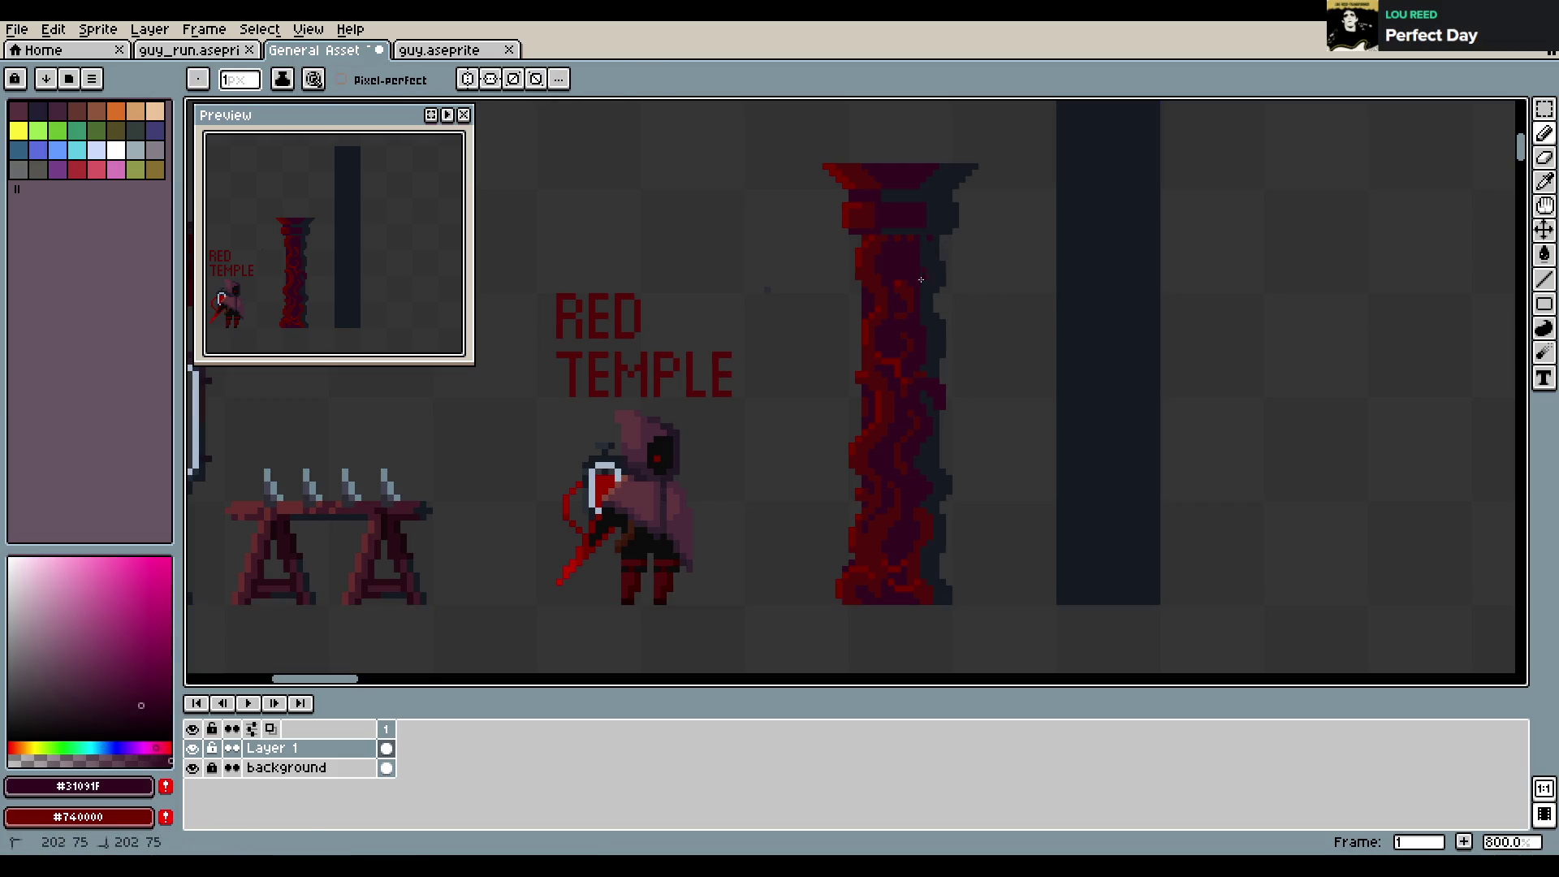
left_click(932, 238, "alt")
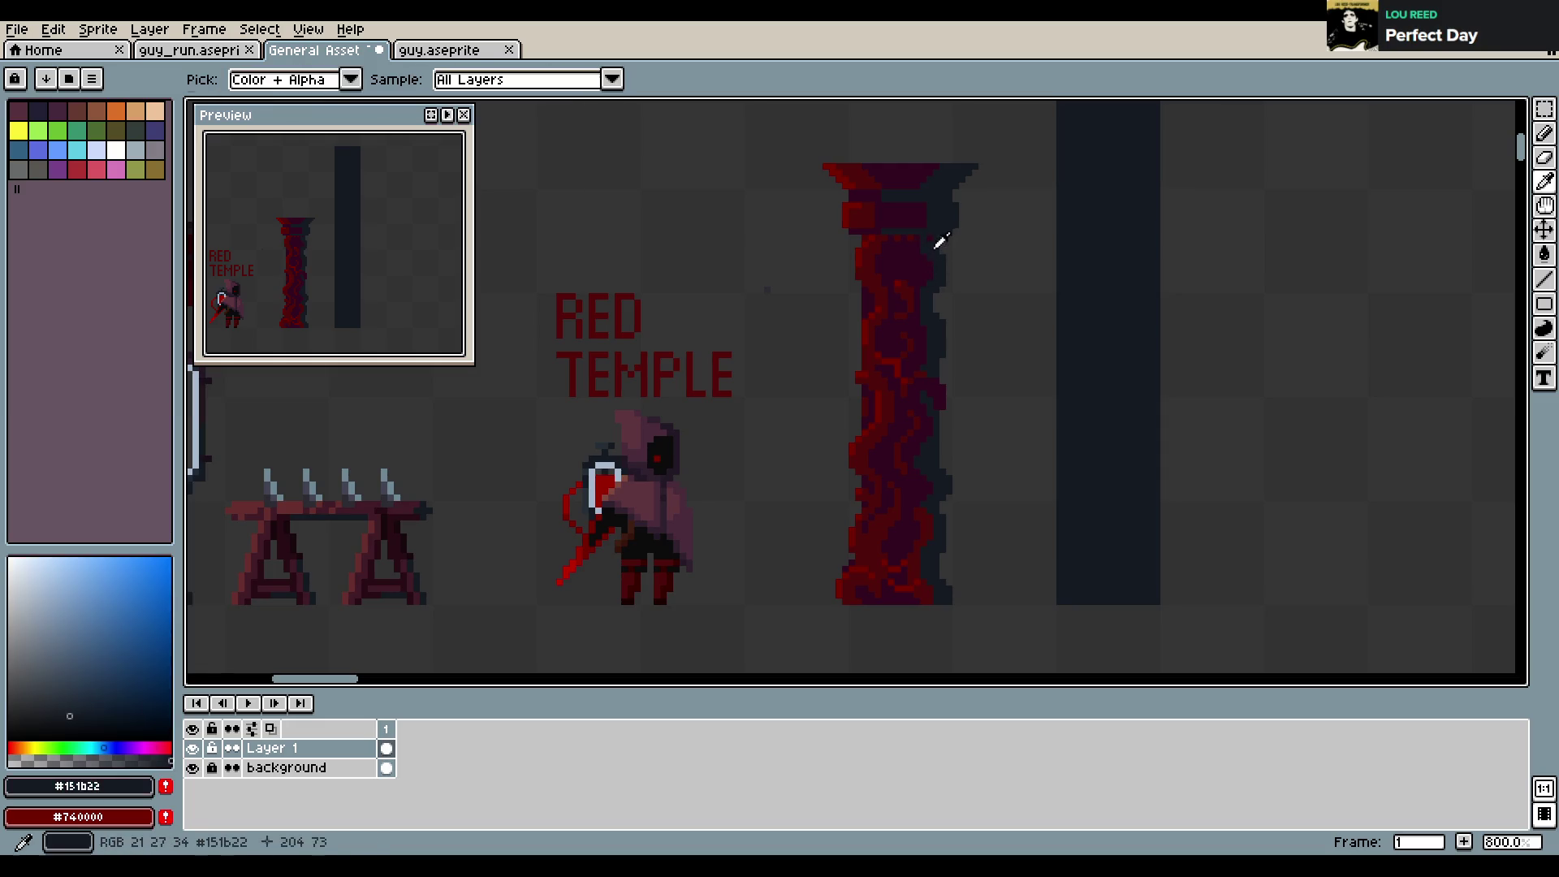
key("ctrl+z")
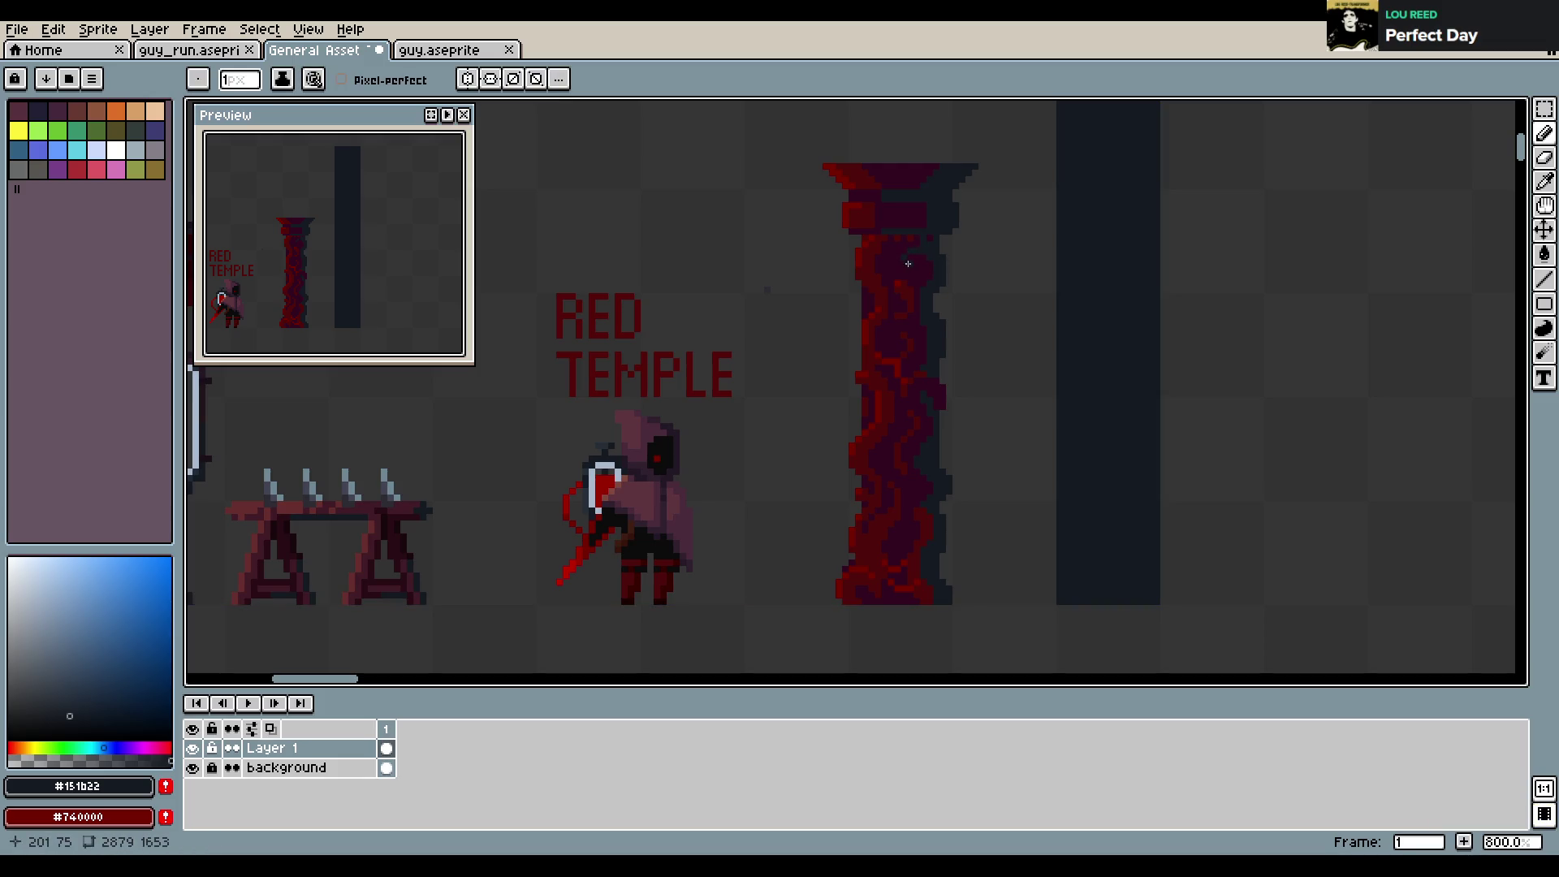
key("ctrl+z")
mouse_move(922, 366)
left_mouse_down()
mouse_move(908, 375)
mouse_move(911, 358)
left_mouse_up()
key("ctrl+s")
Save again and pick the light blue-grey #A7B9CD from the canvas
key("alt")
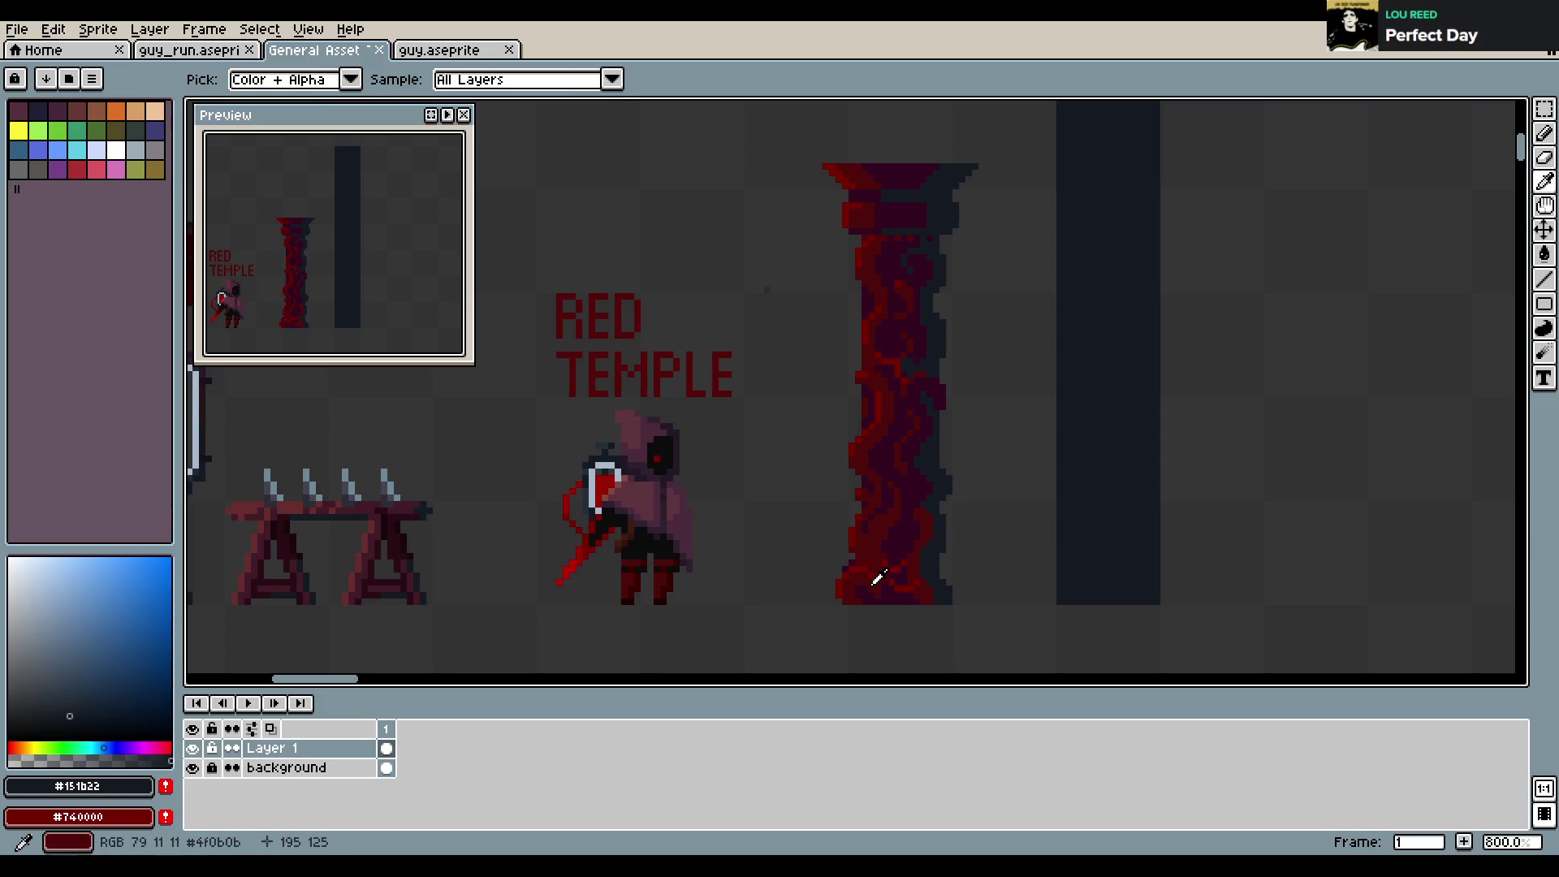
key("ctrl+s")
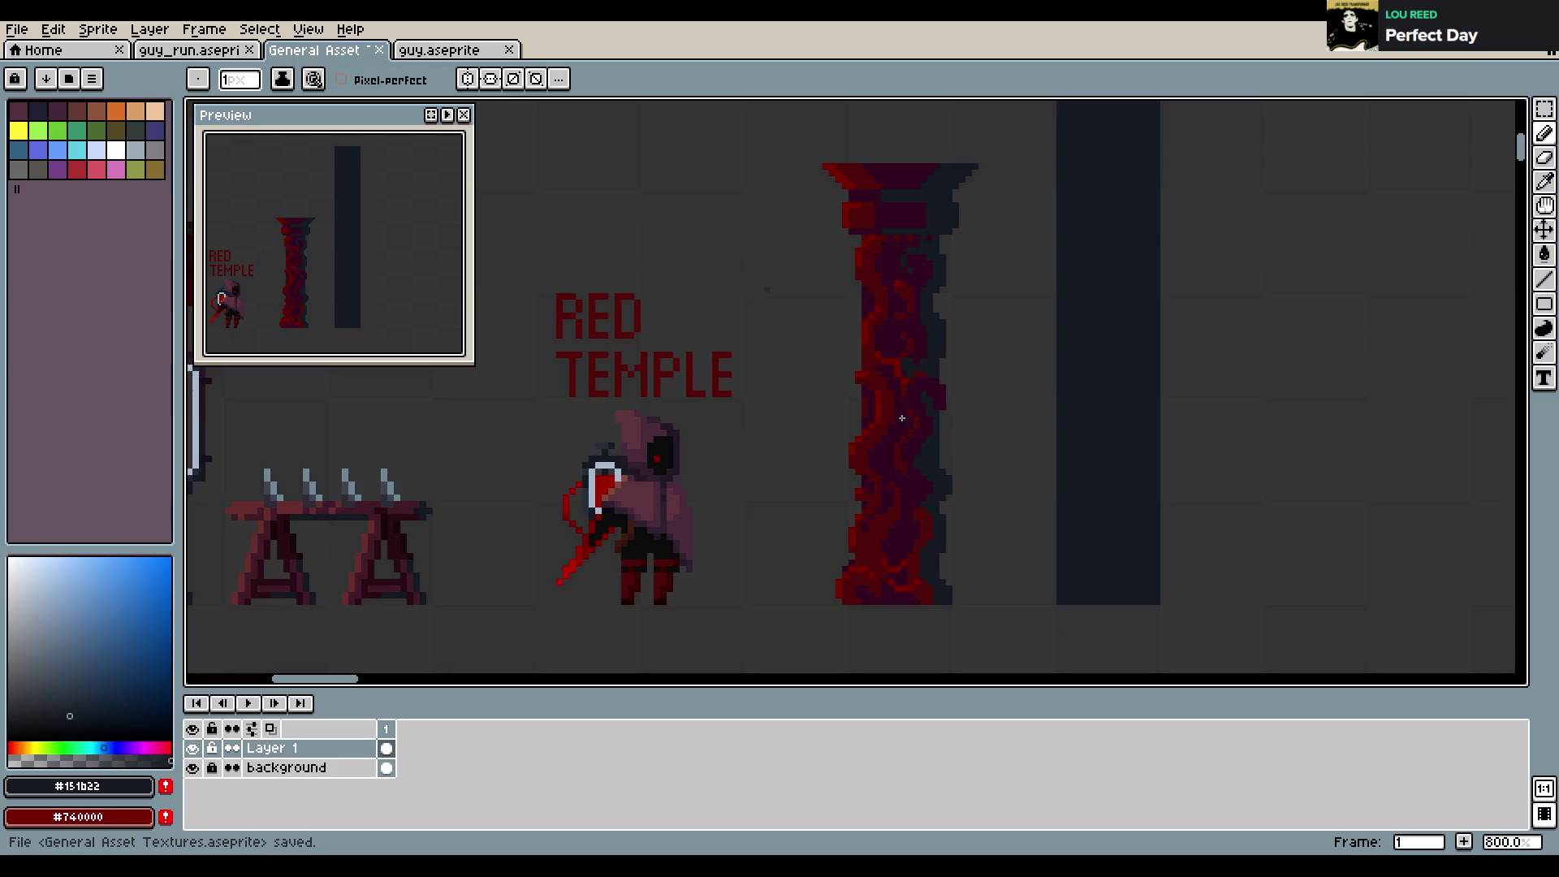
left_click(894, 408, "alt")
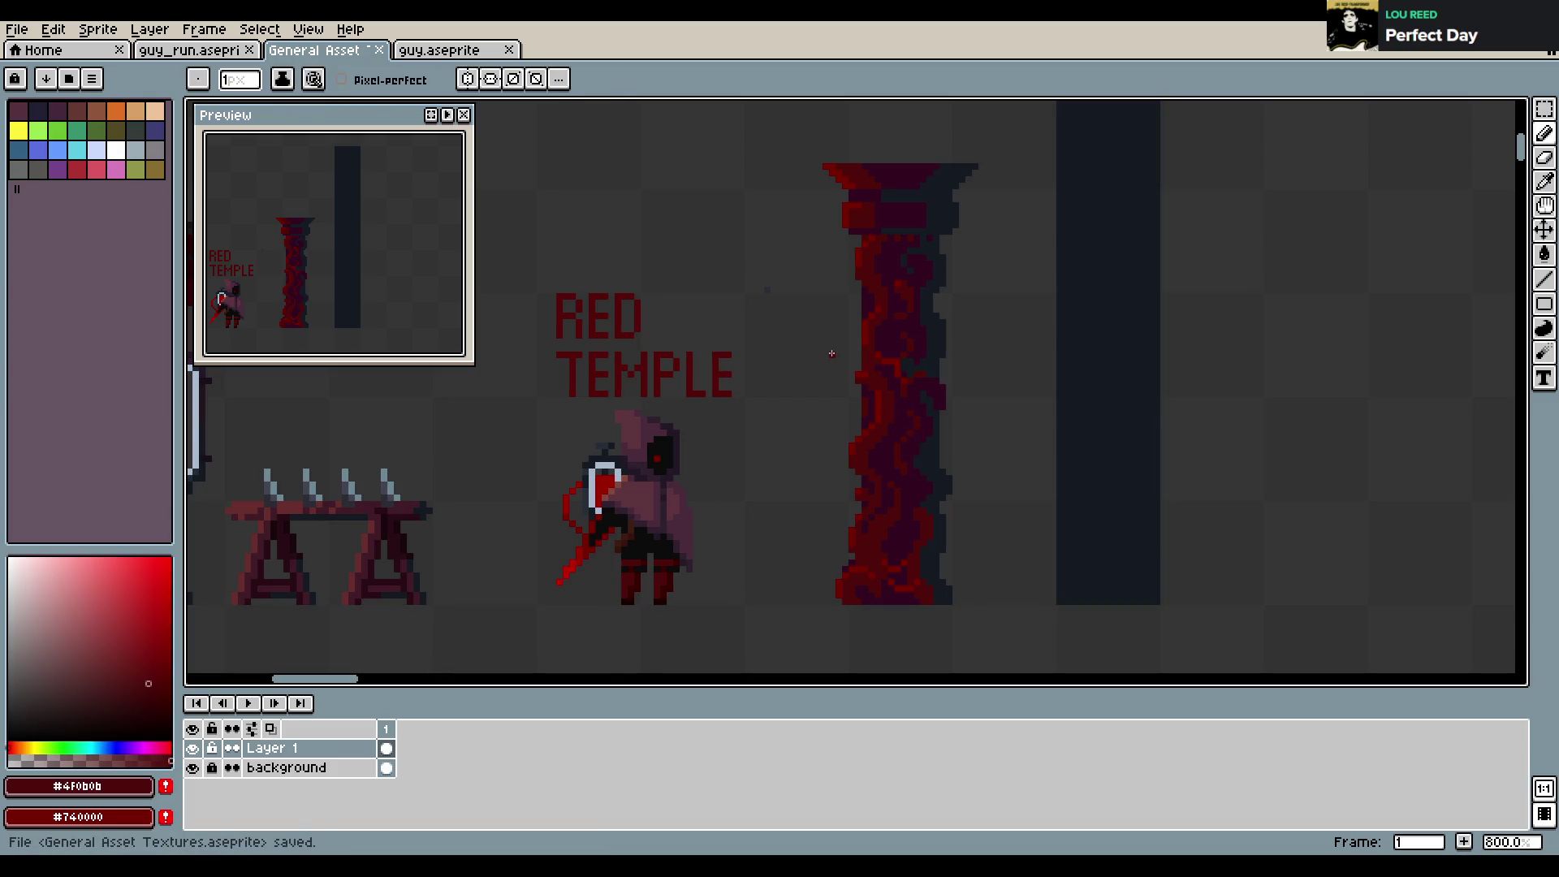
left_click(923, 452, "alt")
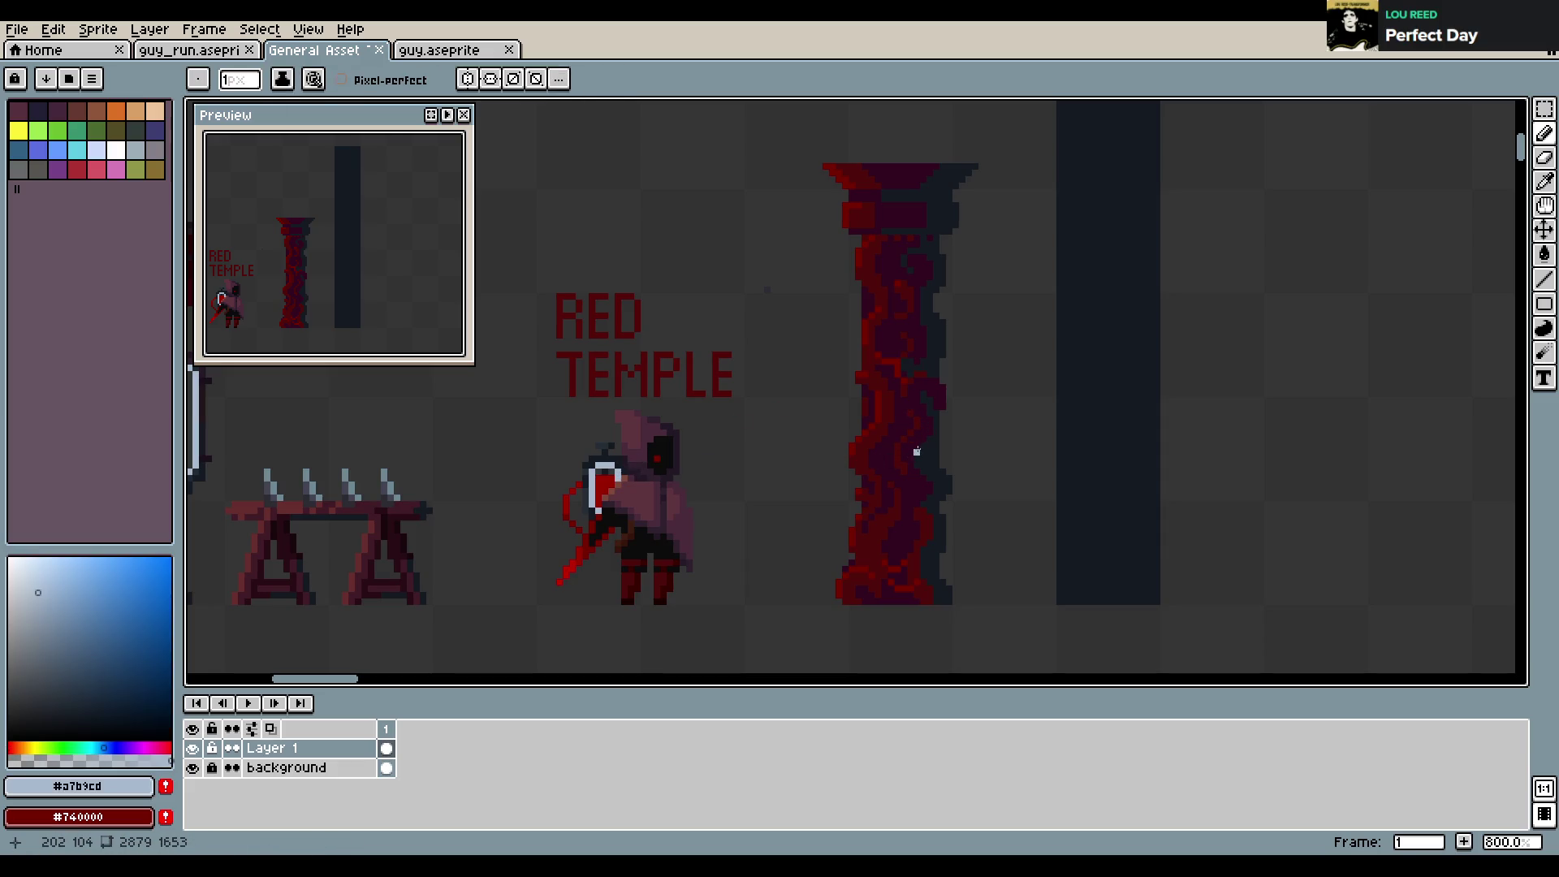
Move the dark plain pillar further right on the sheet
scroll(903, 322, "down", 2)
scroll(1100, 369, "down", 2)
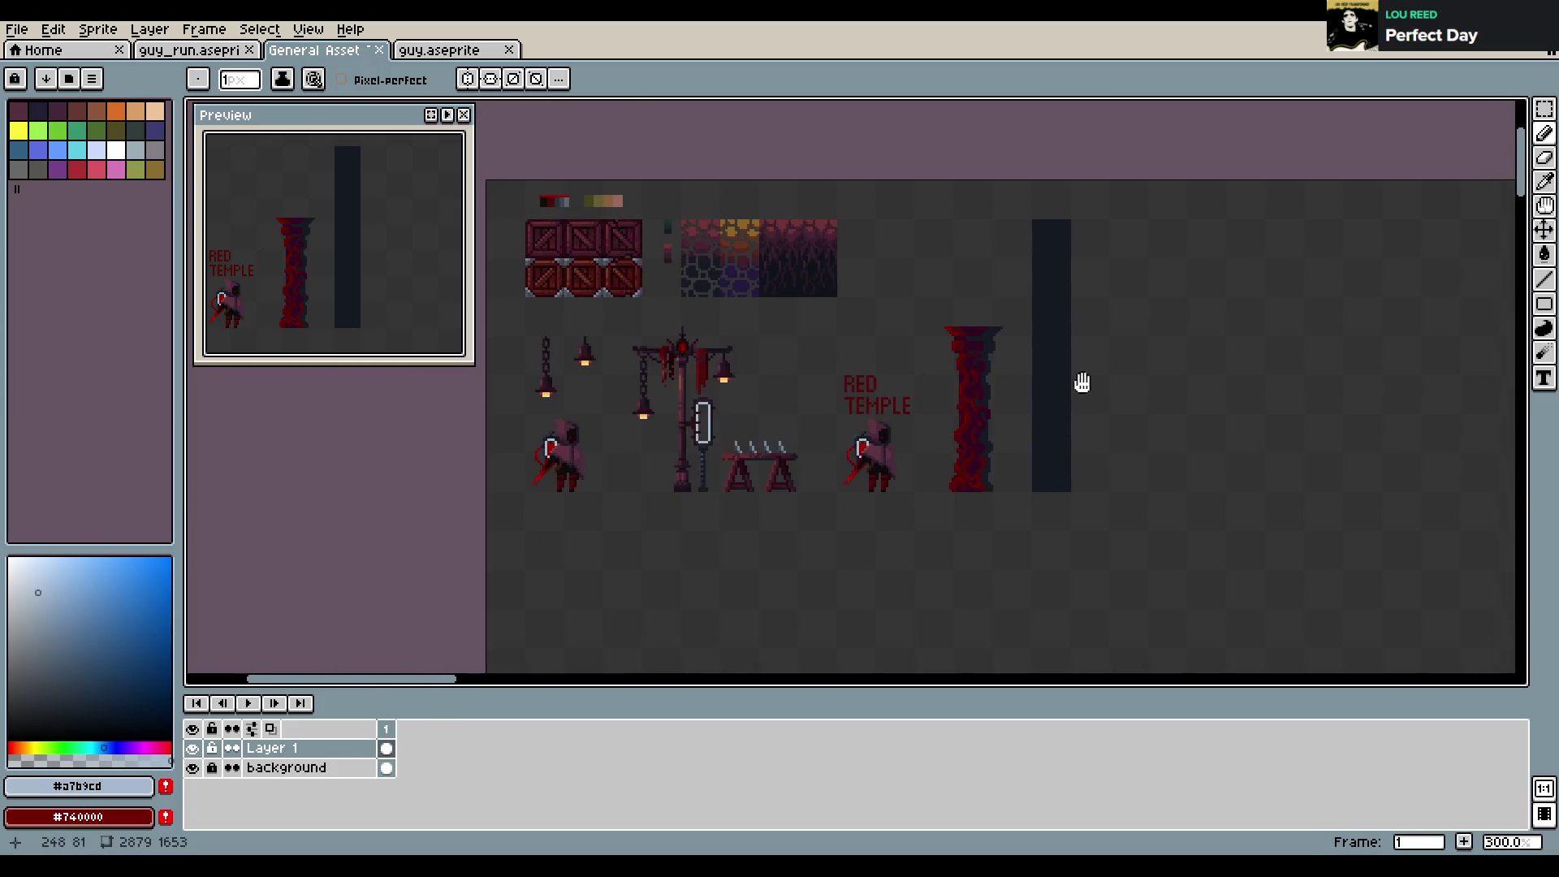
key("m")
left_click_drag(889, 243, 999, 563)
left_click_drag(947, 500, 1026, 497)
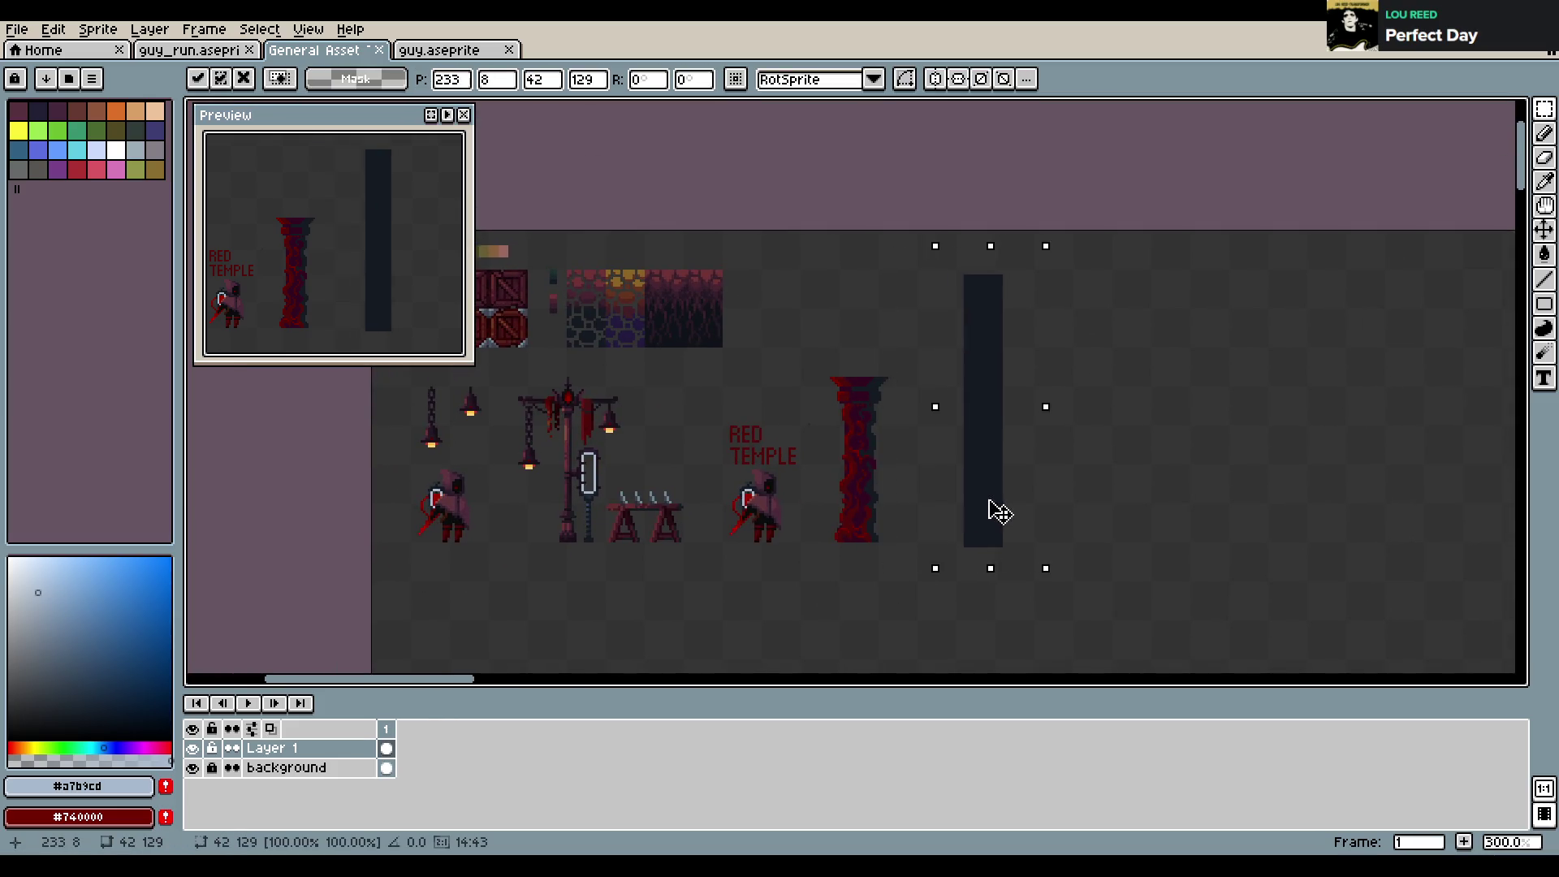
left_click(782, 341)
Place a copy of the red vine pillar to the right of the original
left_click_drag(783, 341, 911, 539)
left_click(833, 346)
mouse_move(814, 341)
left_mouse_down()
mouse_move(913, 546)
mouse_move(964, 493)
left_mouse_up()
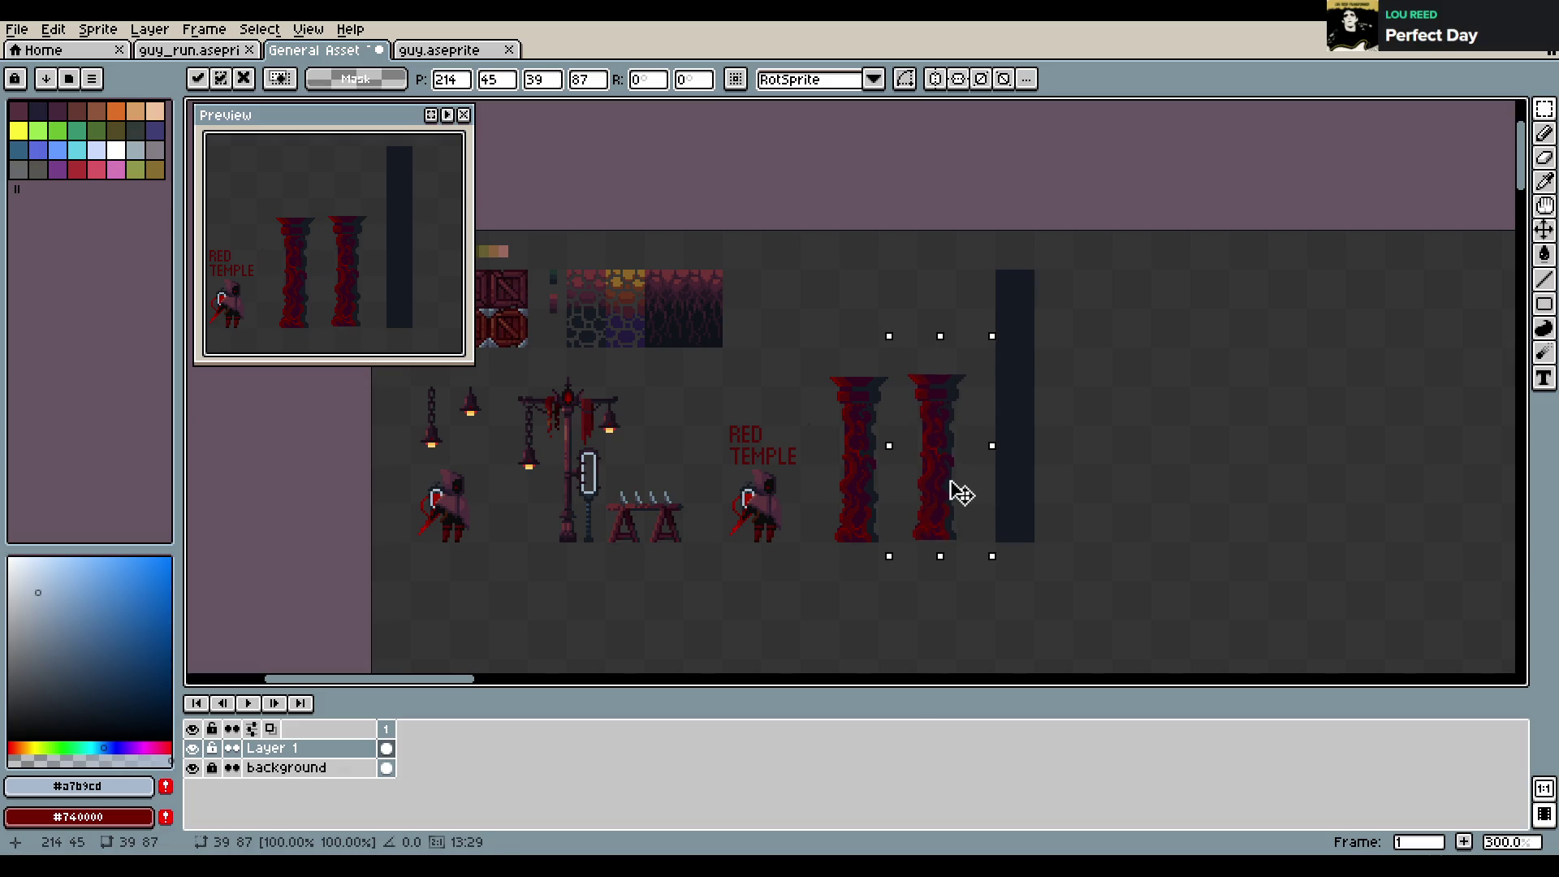
left_click(1123, 436)
scroll(984, 231, "up", 3)
scroll(999, 276, "up", 1)
scroll(1010, 318, "down", 1)
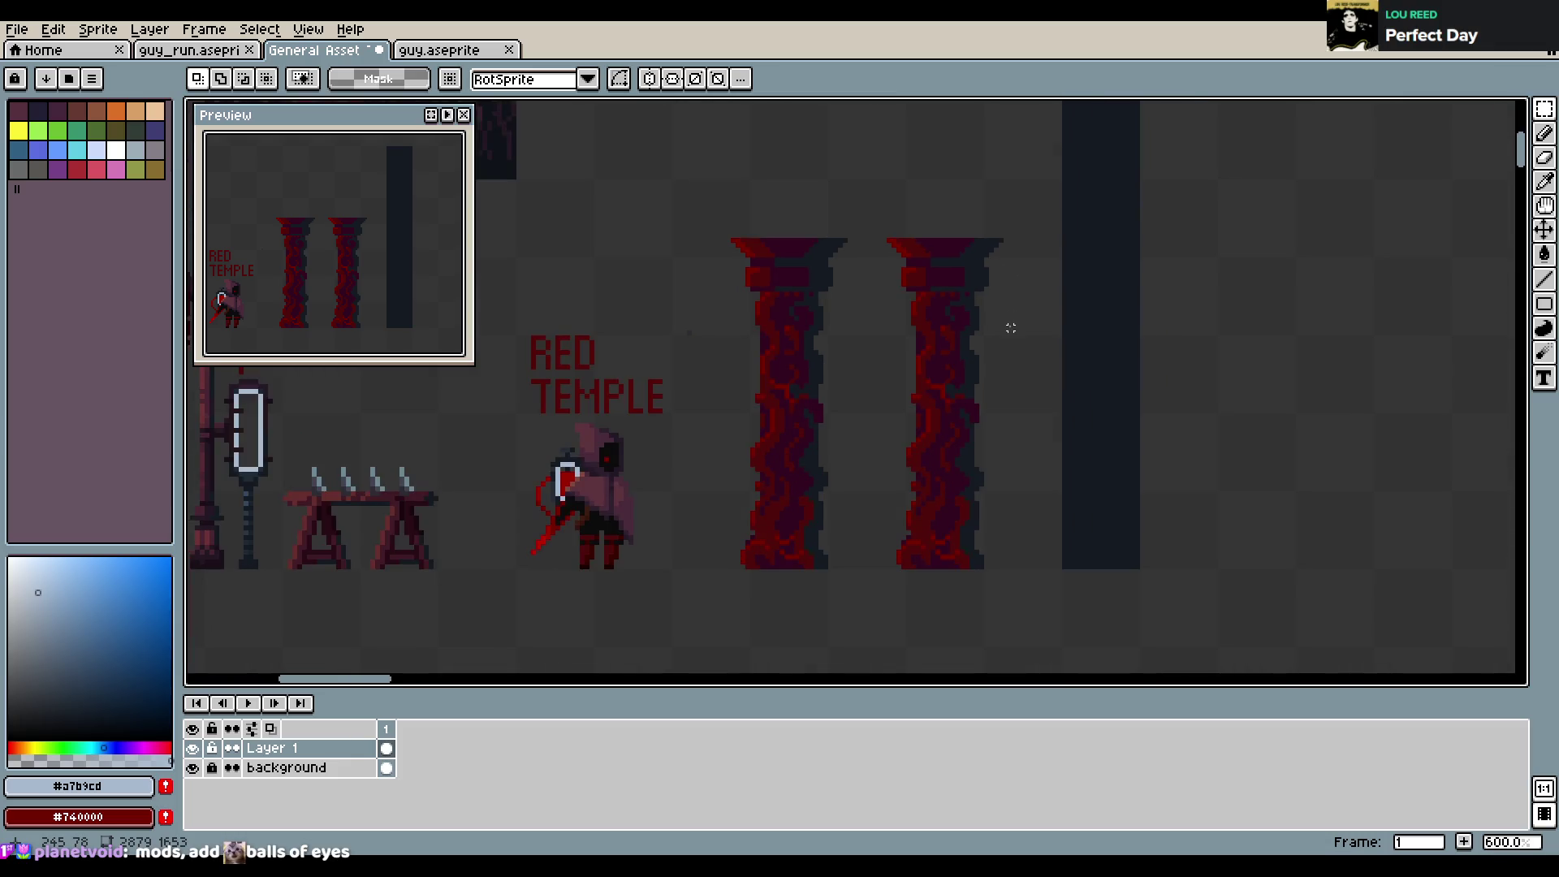
Paint a small light blue-grey block on the copied vine pillar
key("b")
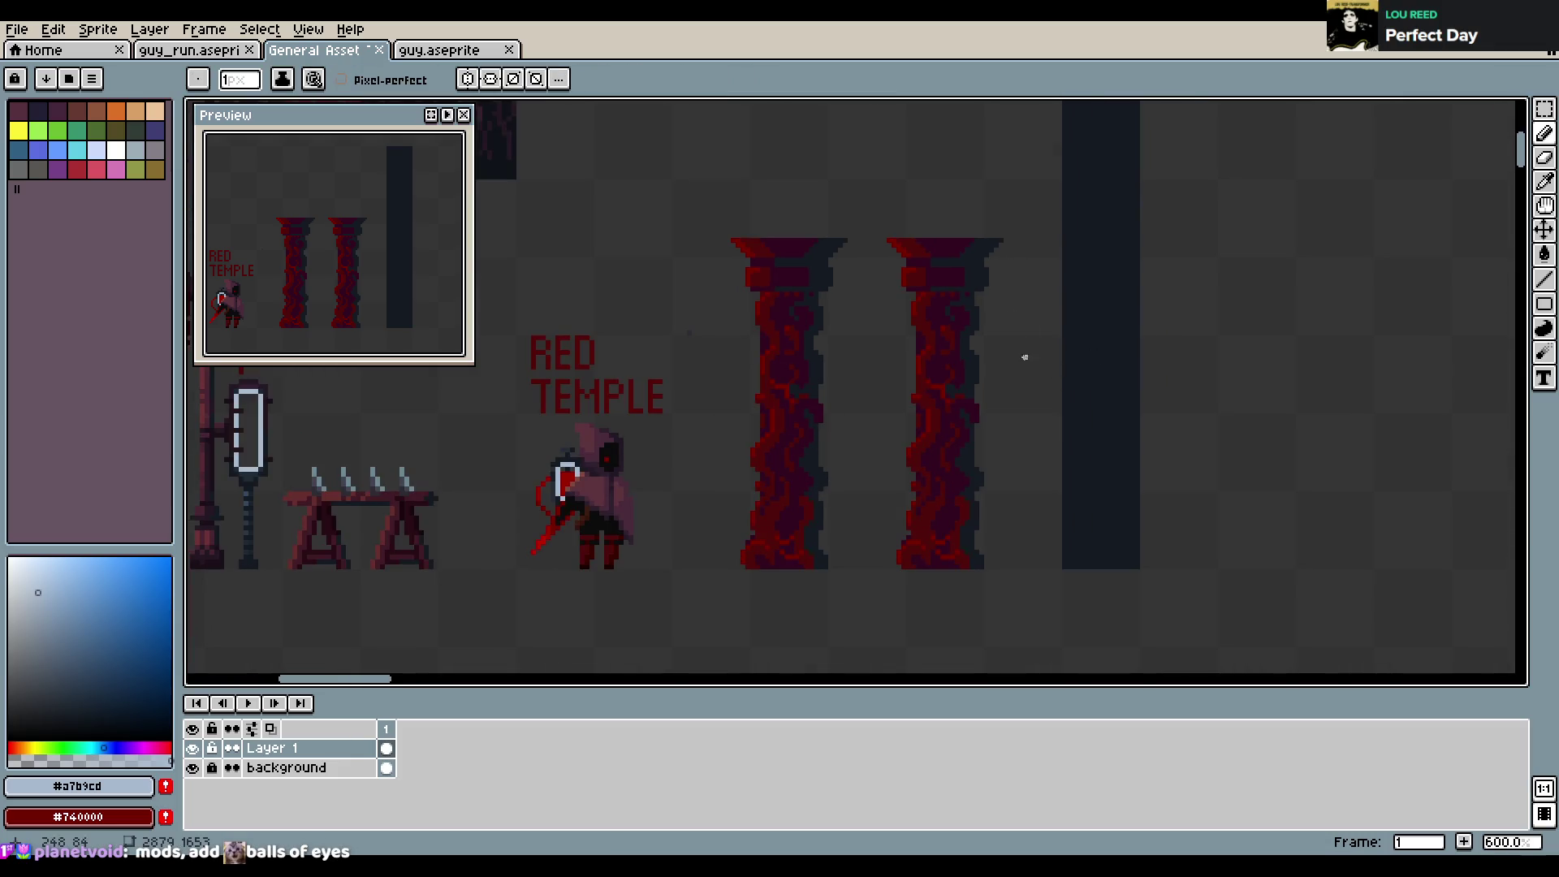
scroll(953, 377, "up", 3)
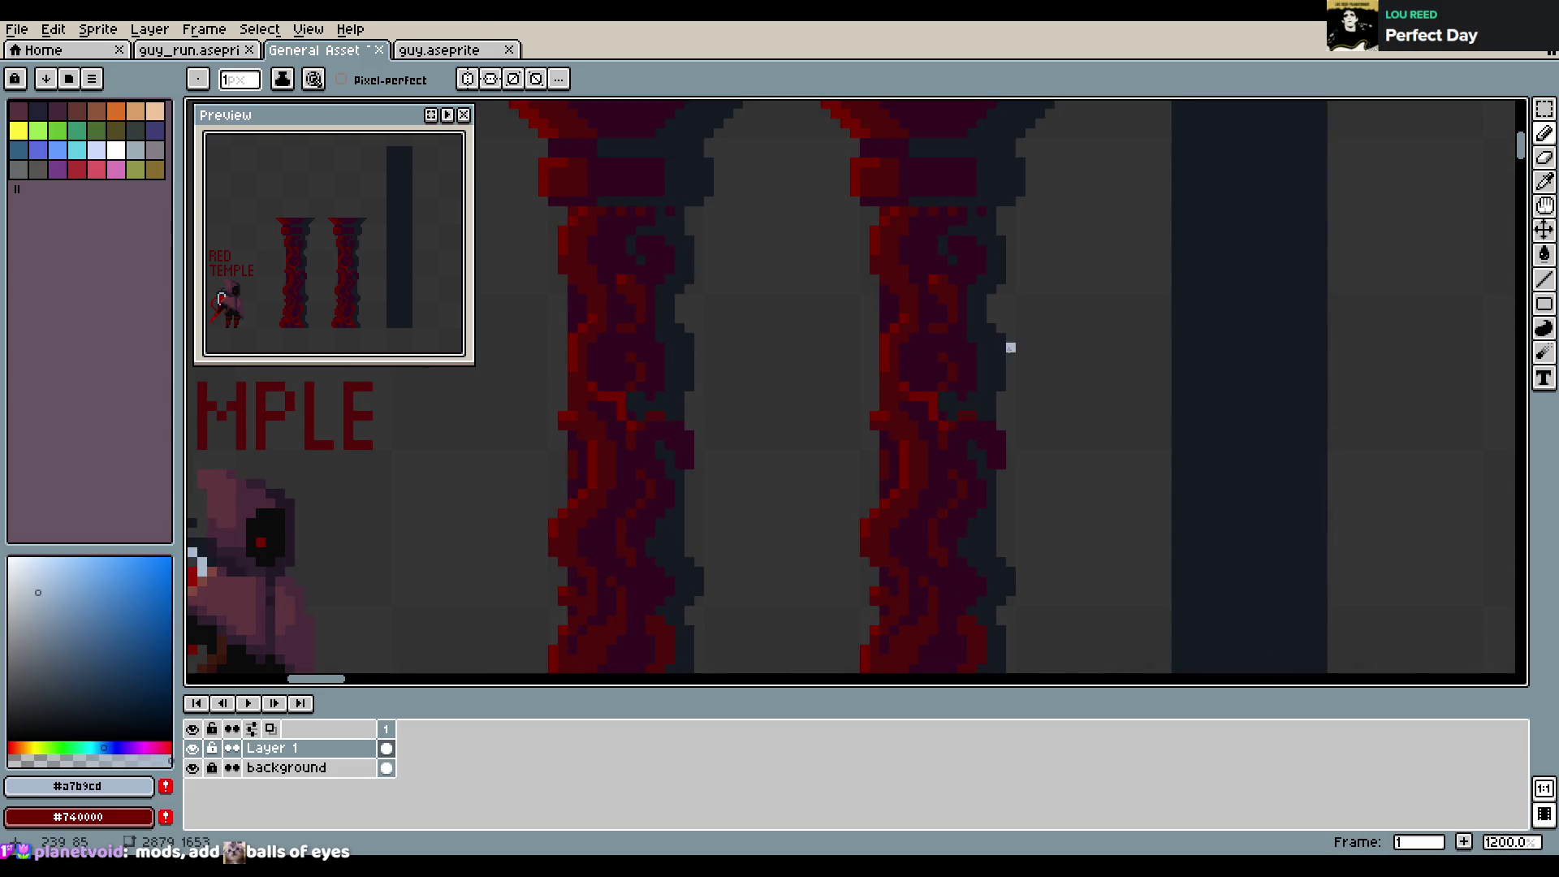
left_click(922, 367)
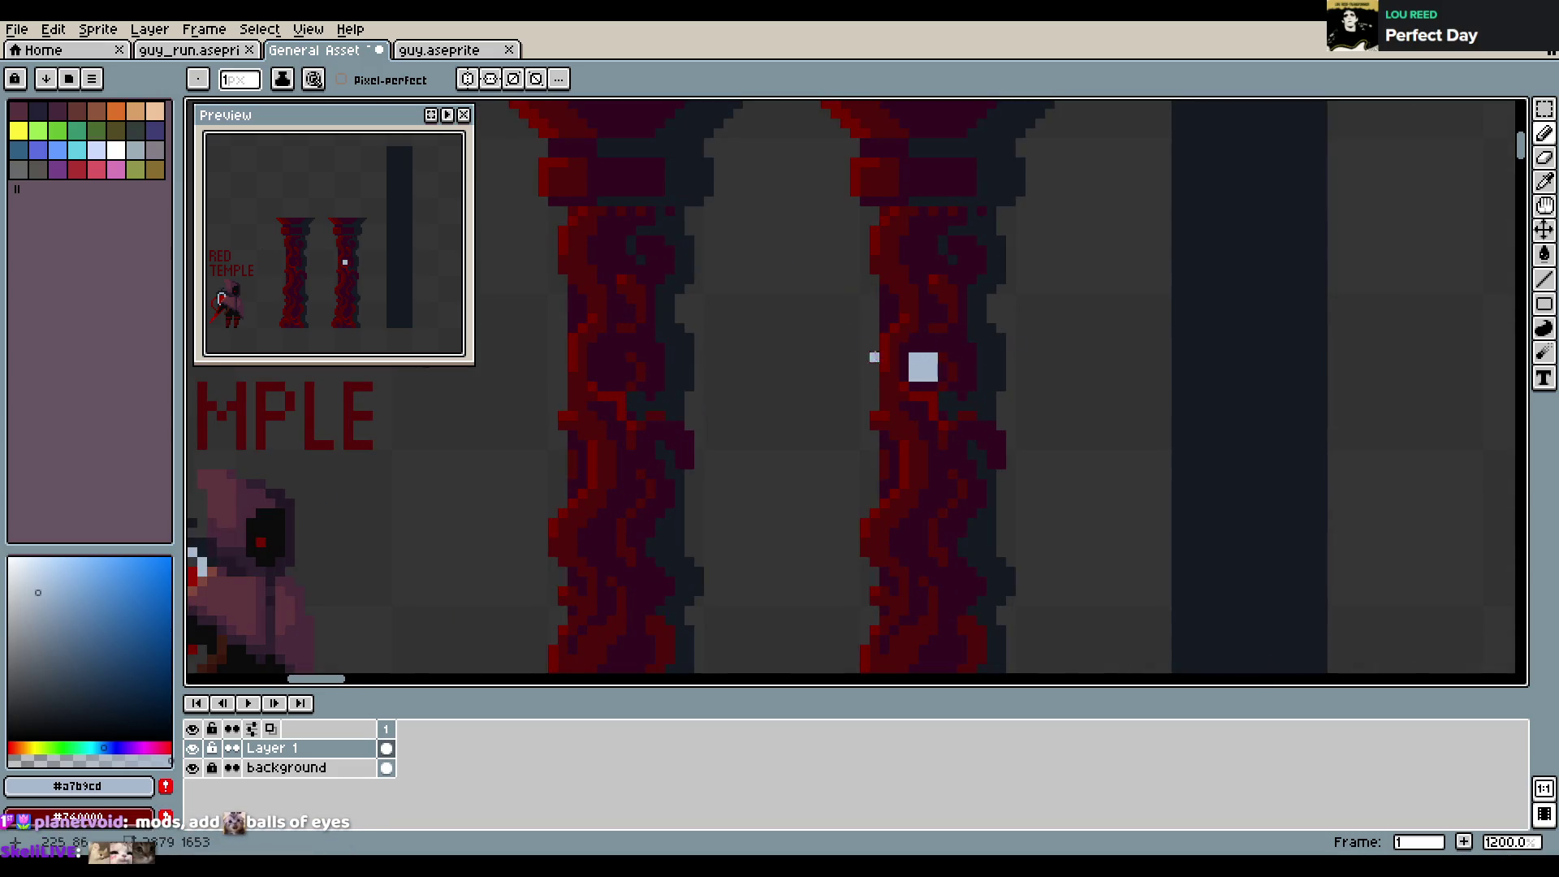
left_click_drag(906, 366, 904, 386)
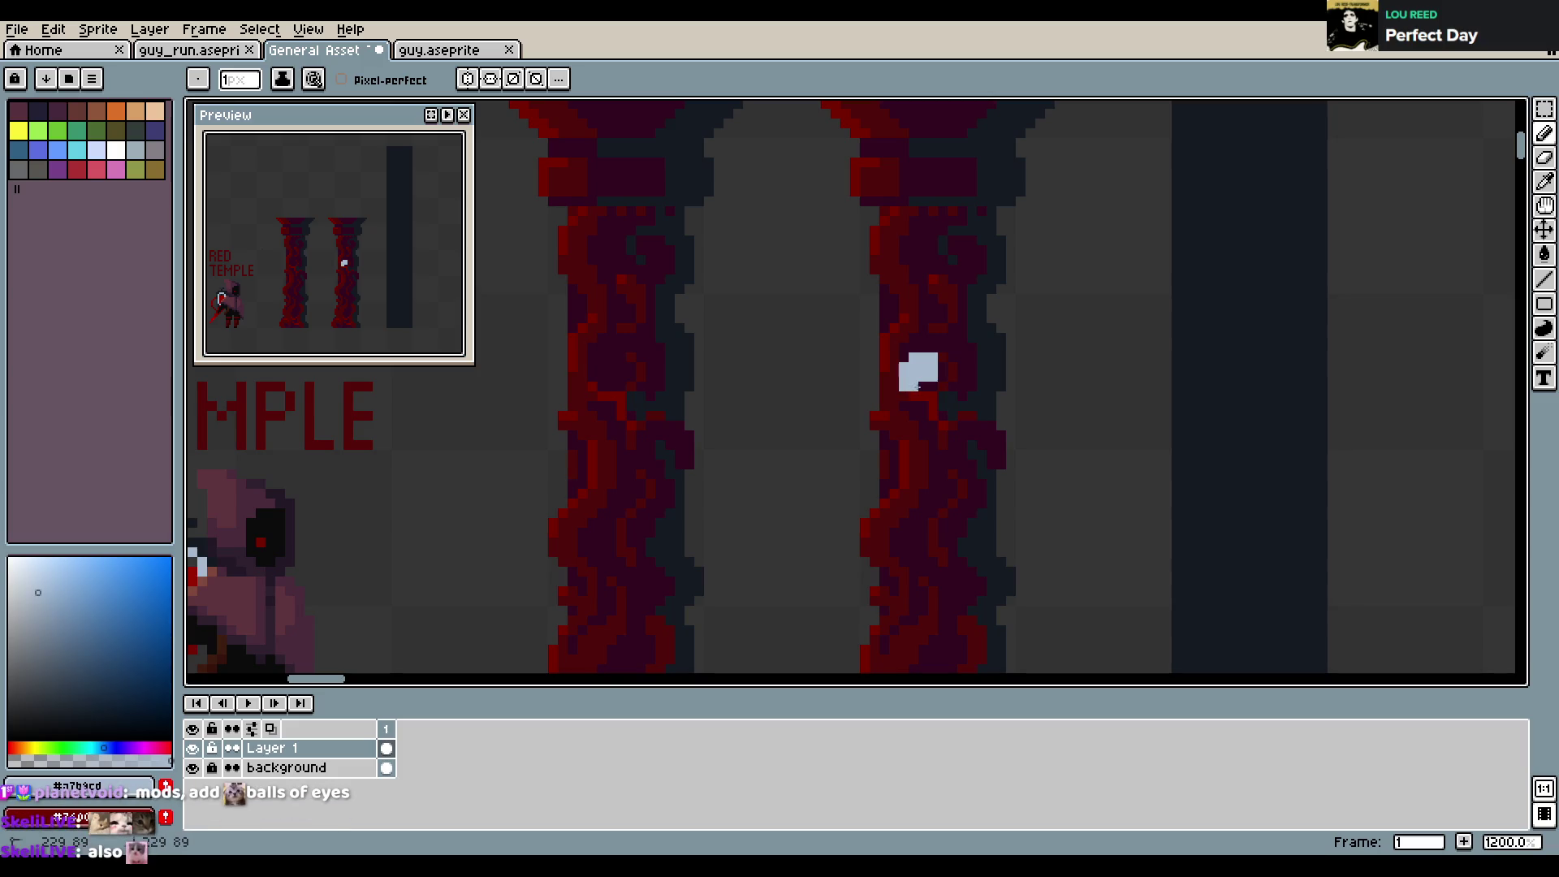
Sample dark maroon and dark red shades from the pillar, then the block's blue-grey
key("alt")
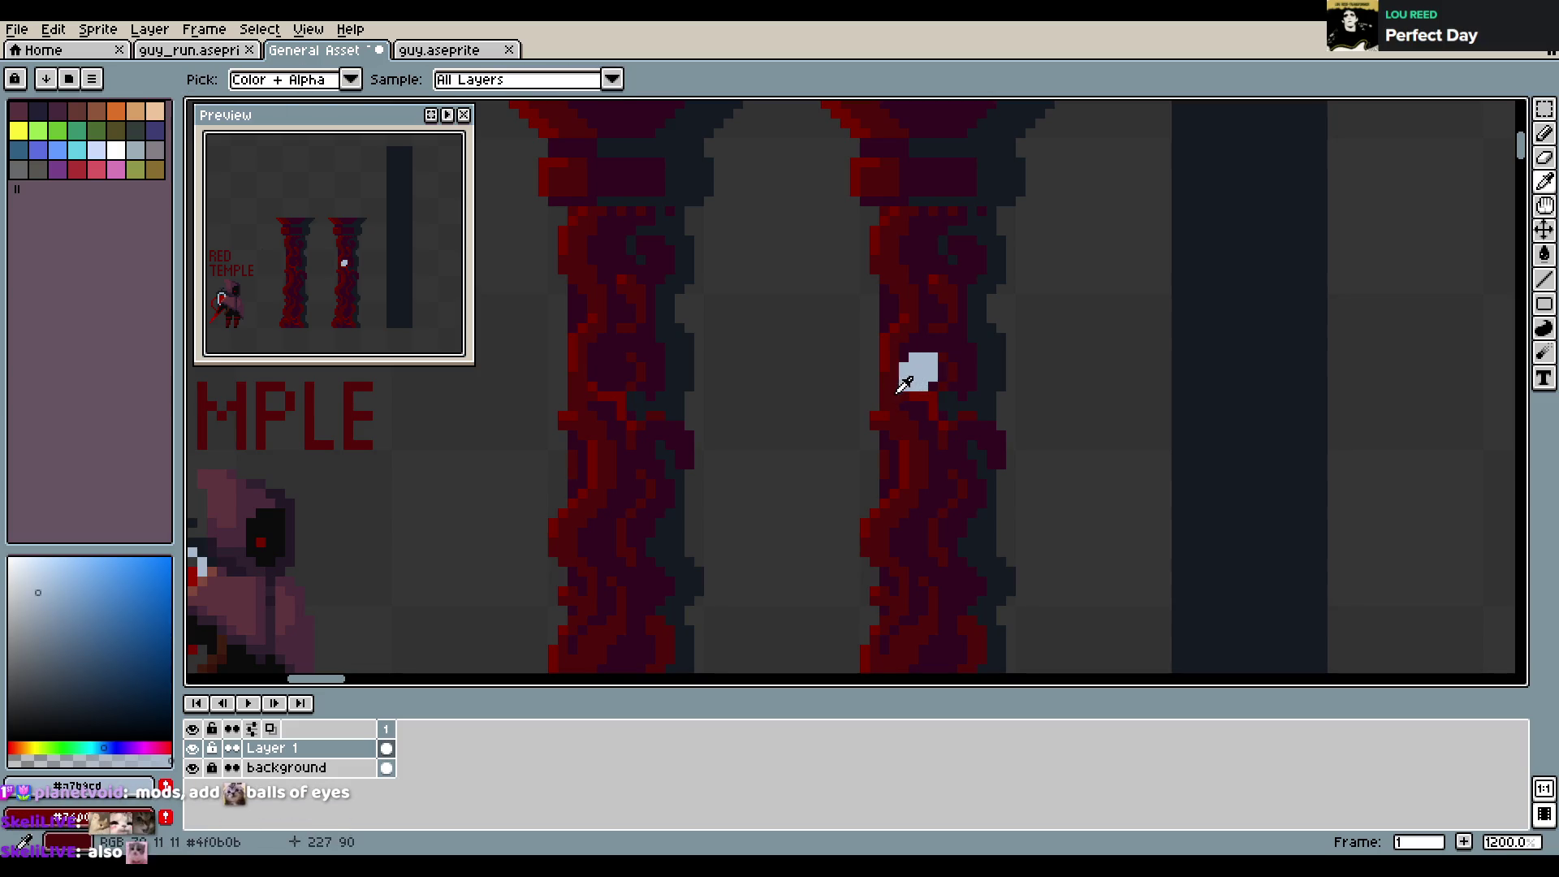
left_click(946, 355)
left_click(952, 355)
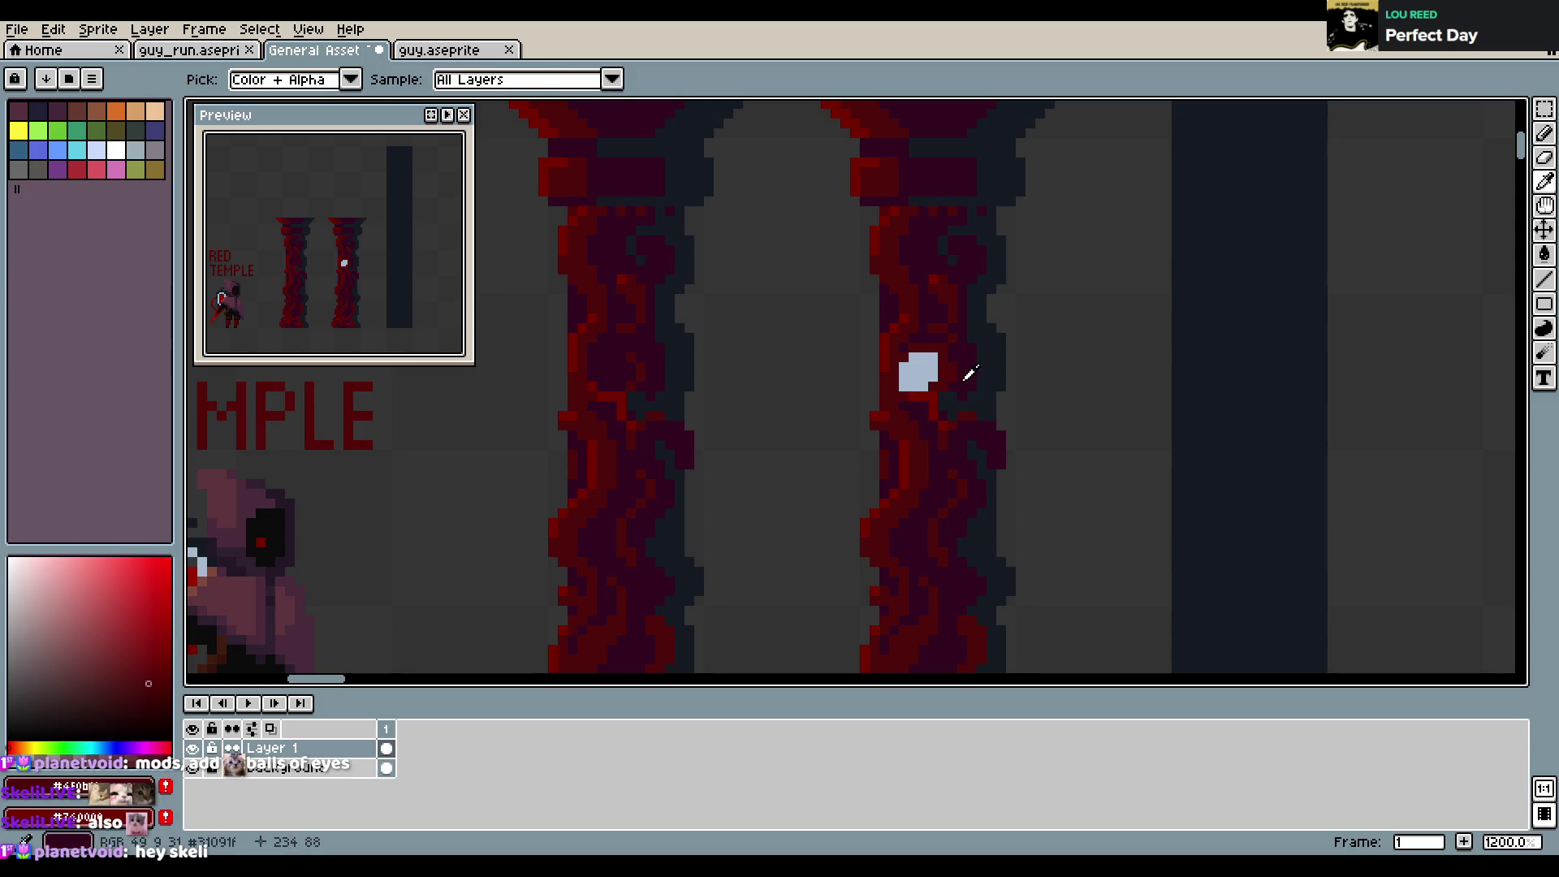
left_click(893, 398, "alt")
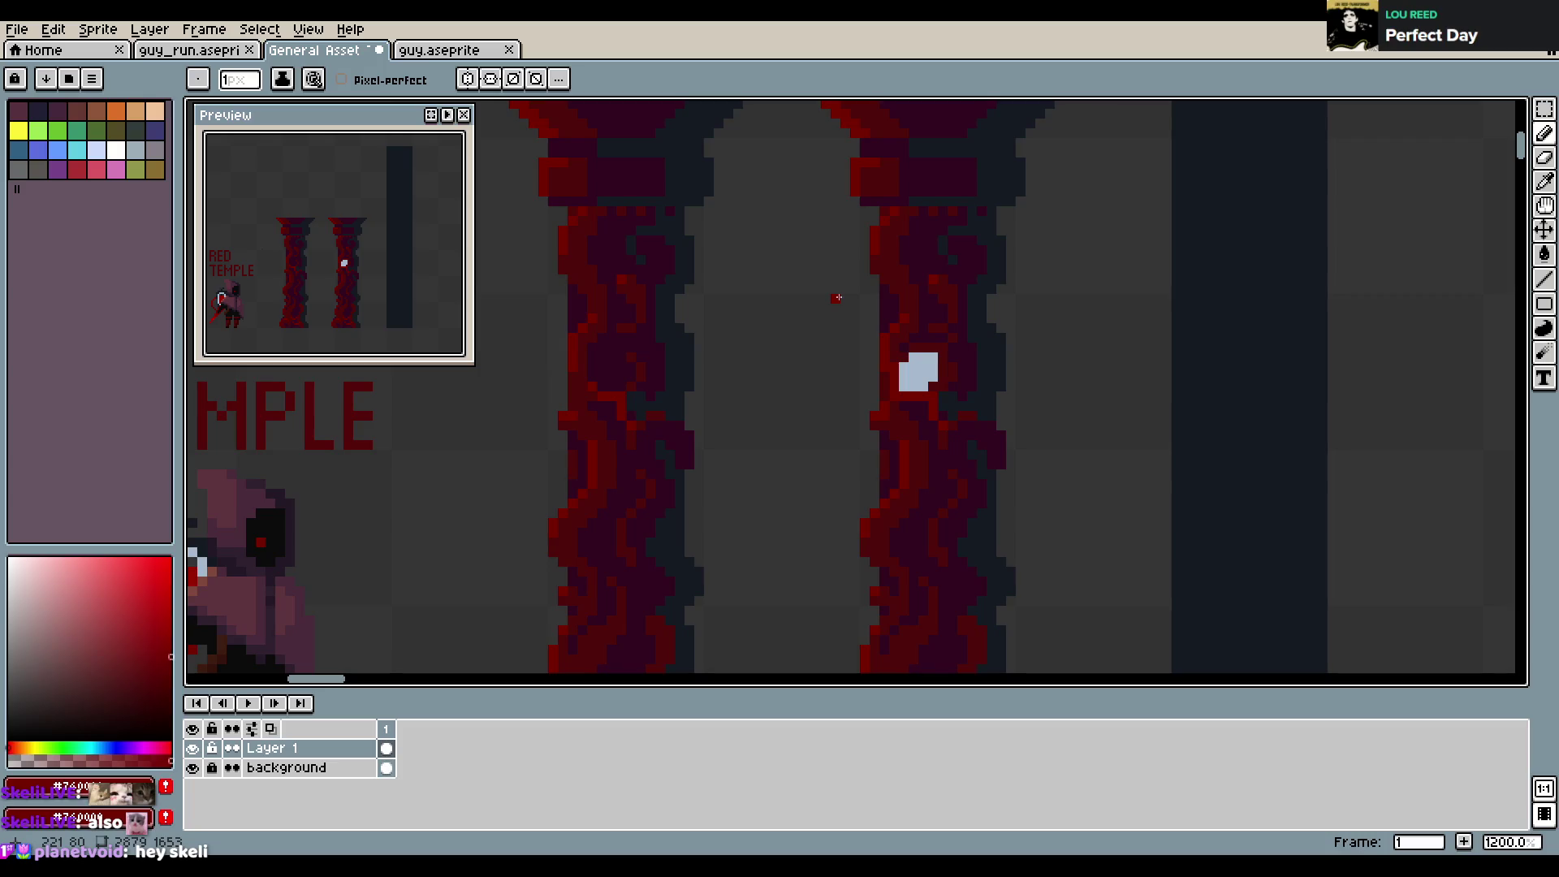
key("alt")
left_click(898, 409, "alt")
left_click(933, 388, "alt")
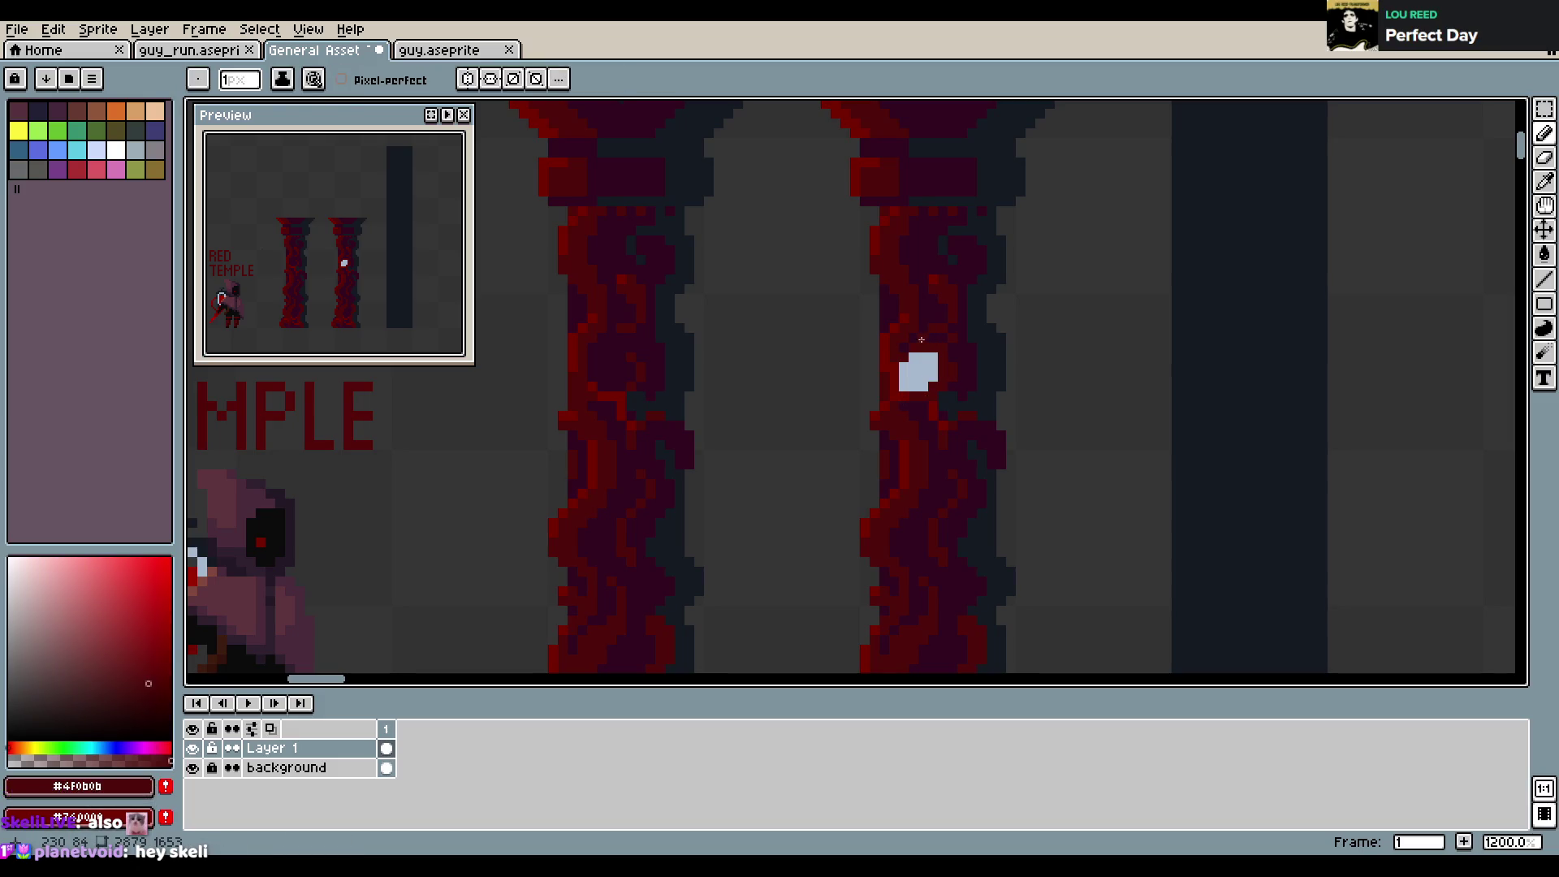
left_click(915, 370, "alt")
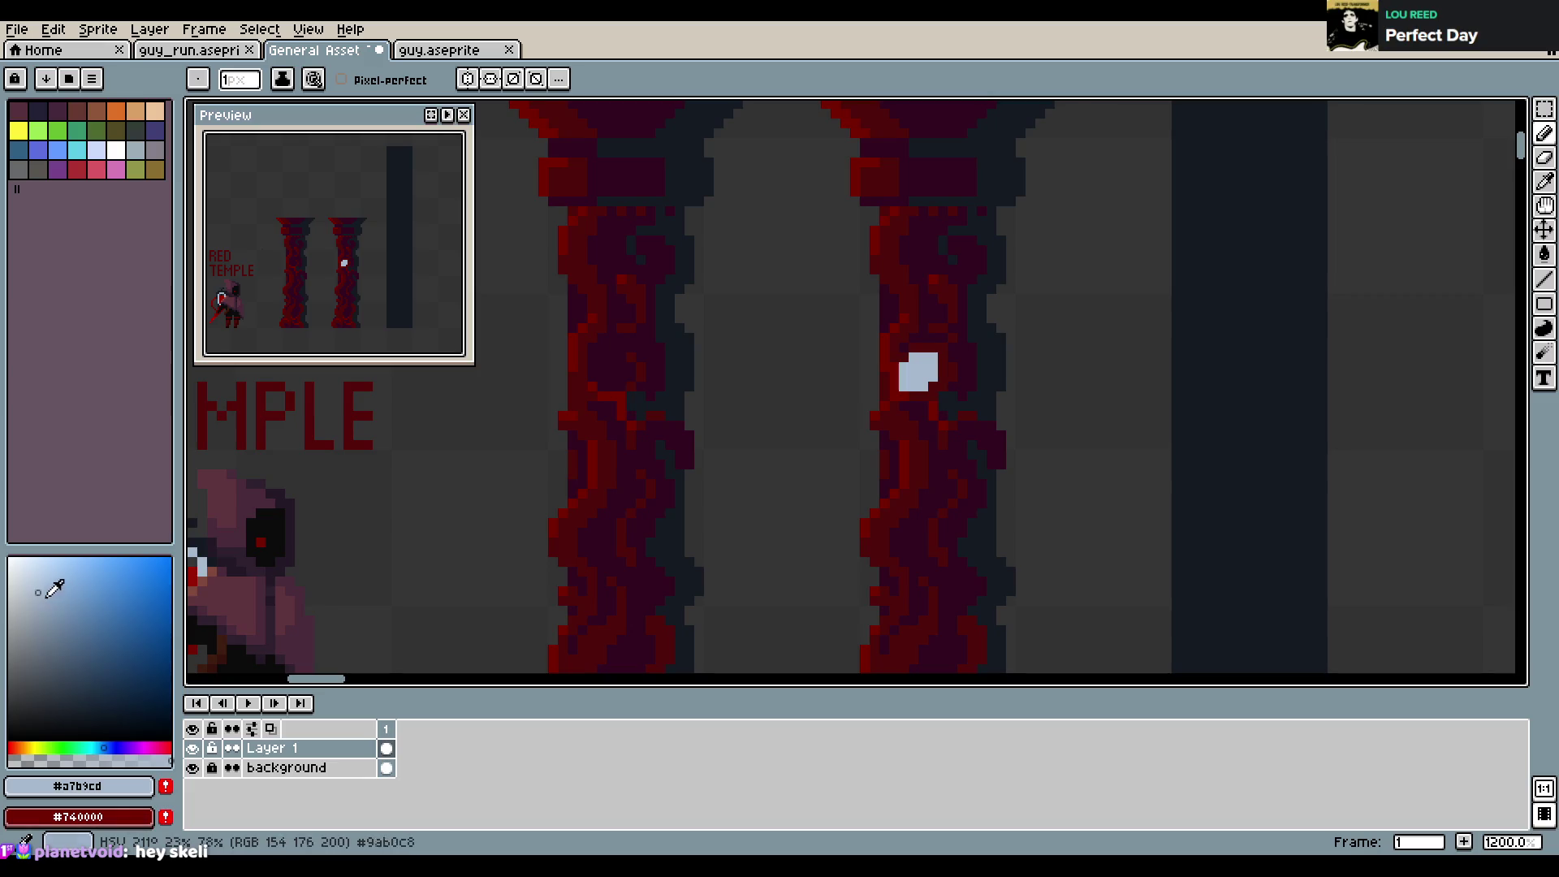
Recolour the block brownish-pink, then paint it over in tan
left_click(54, 606)
left_click(232, 553, "alt")
left_click_drag(943, 367, 933, 357)
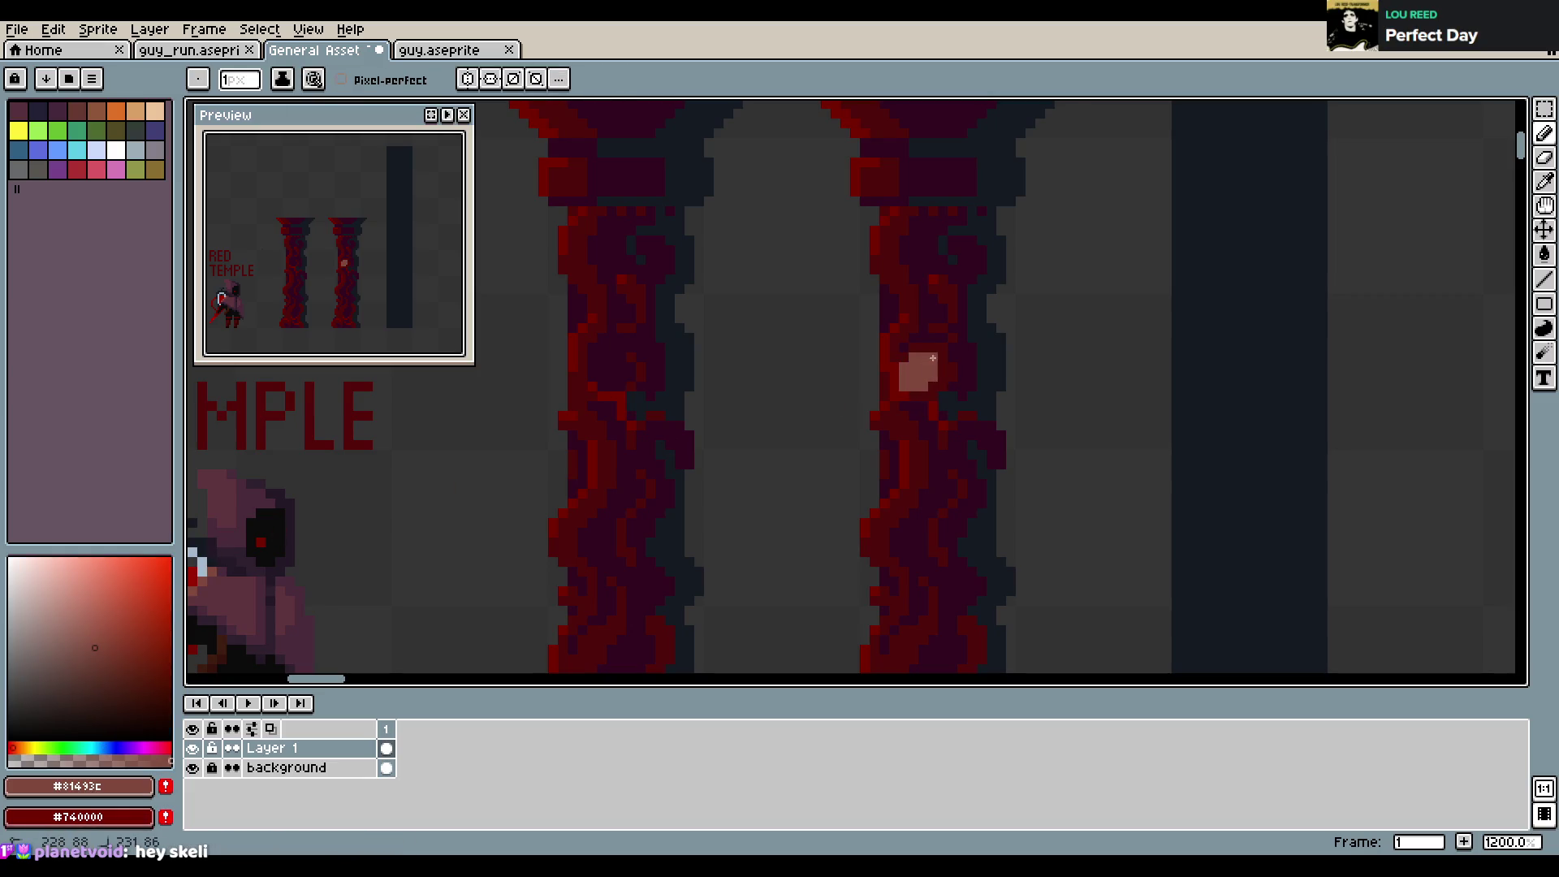
left_click(78, 633)
left_click(25, 747)
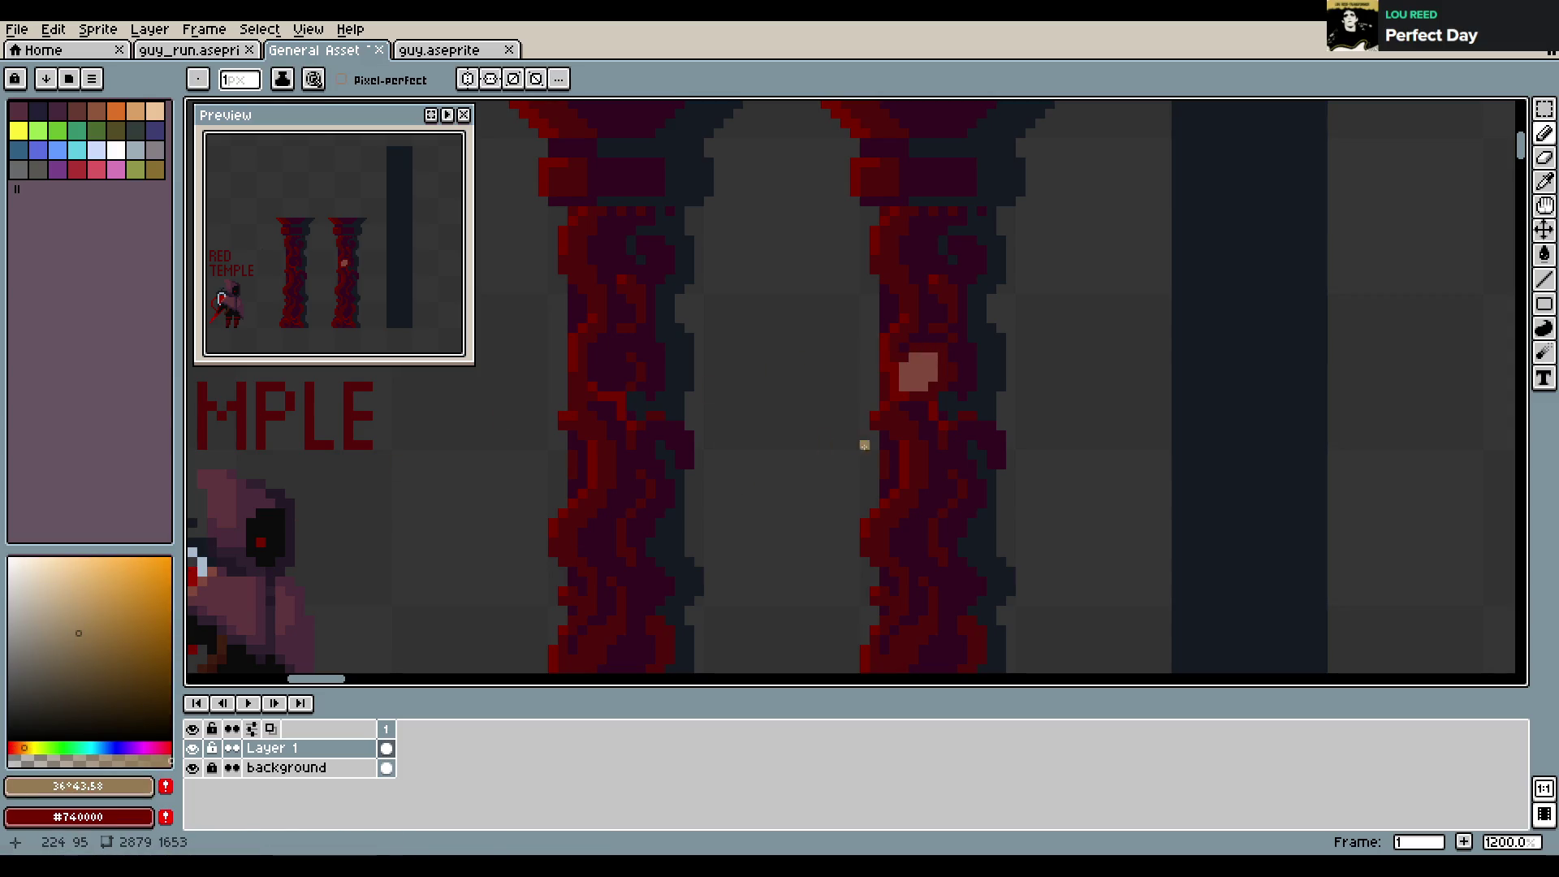
left_click_drag(903, 382, 933, 356)
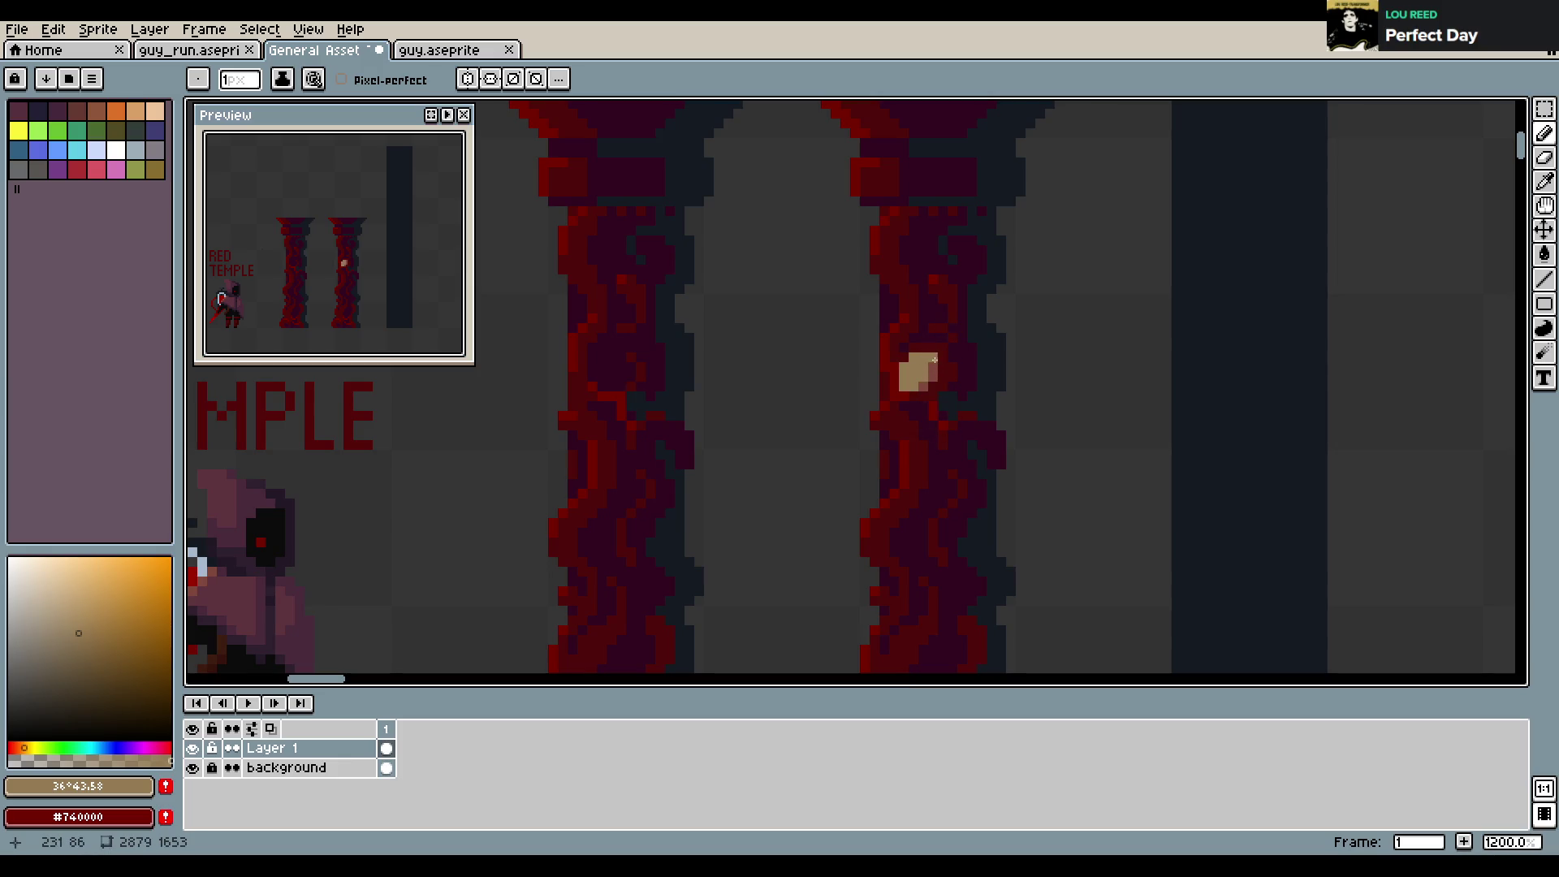
Add dark red pixels inside the tan square and save
left_click(944, 347, "alt")
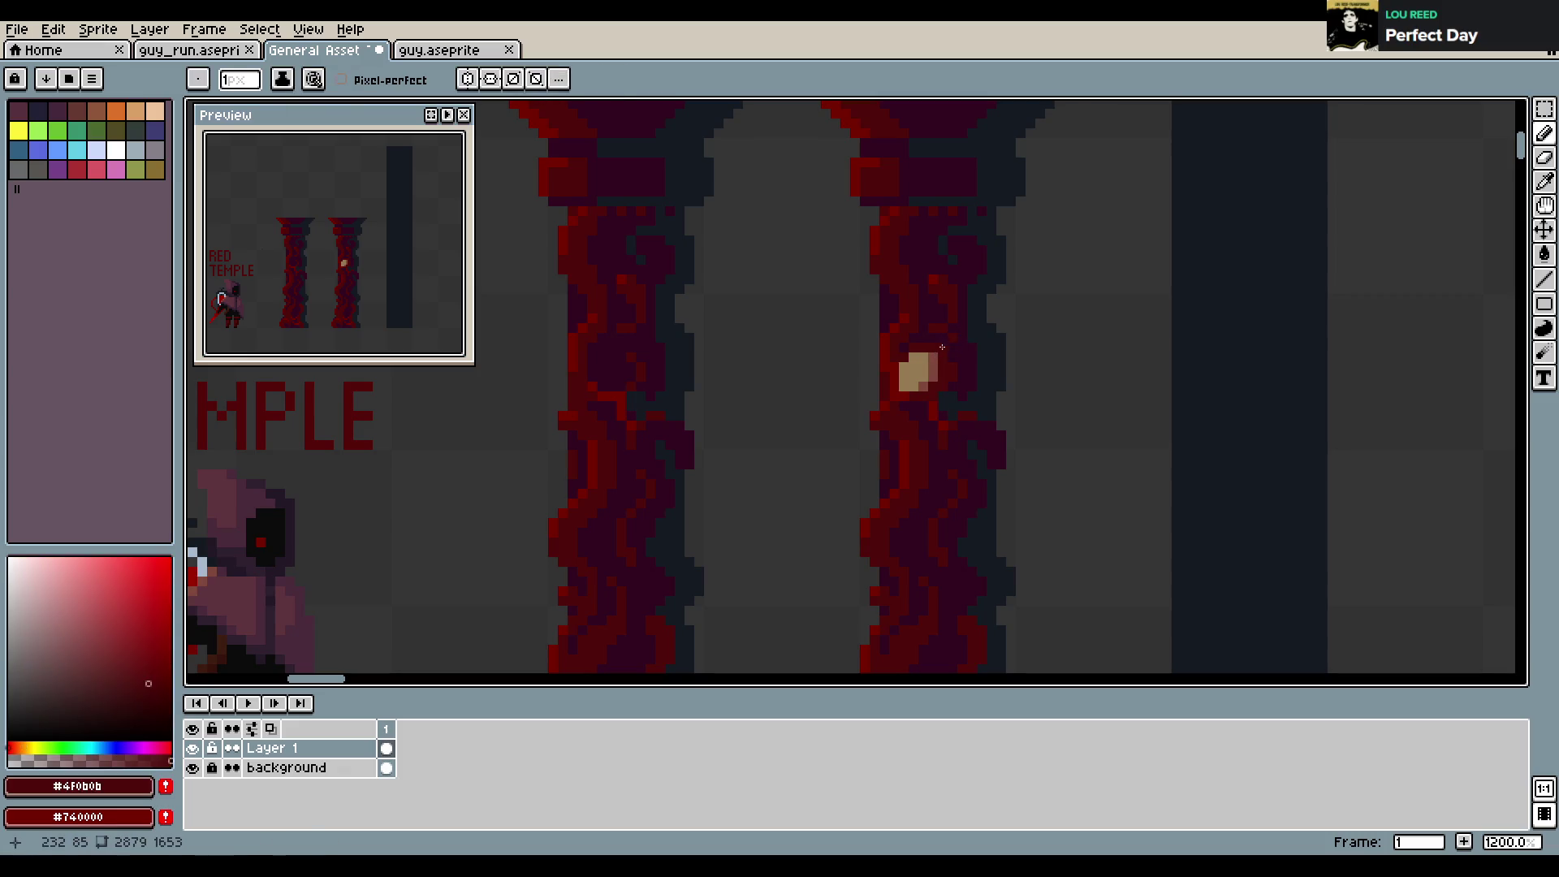
key("ctrl+s")
left_click_drag(919, 365, 911, 373)
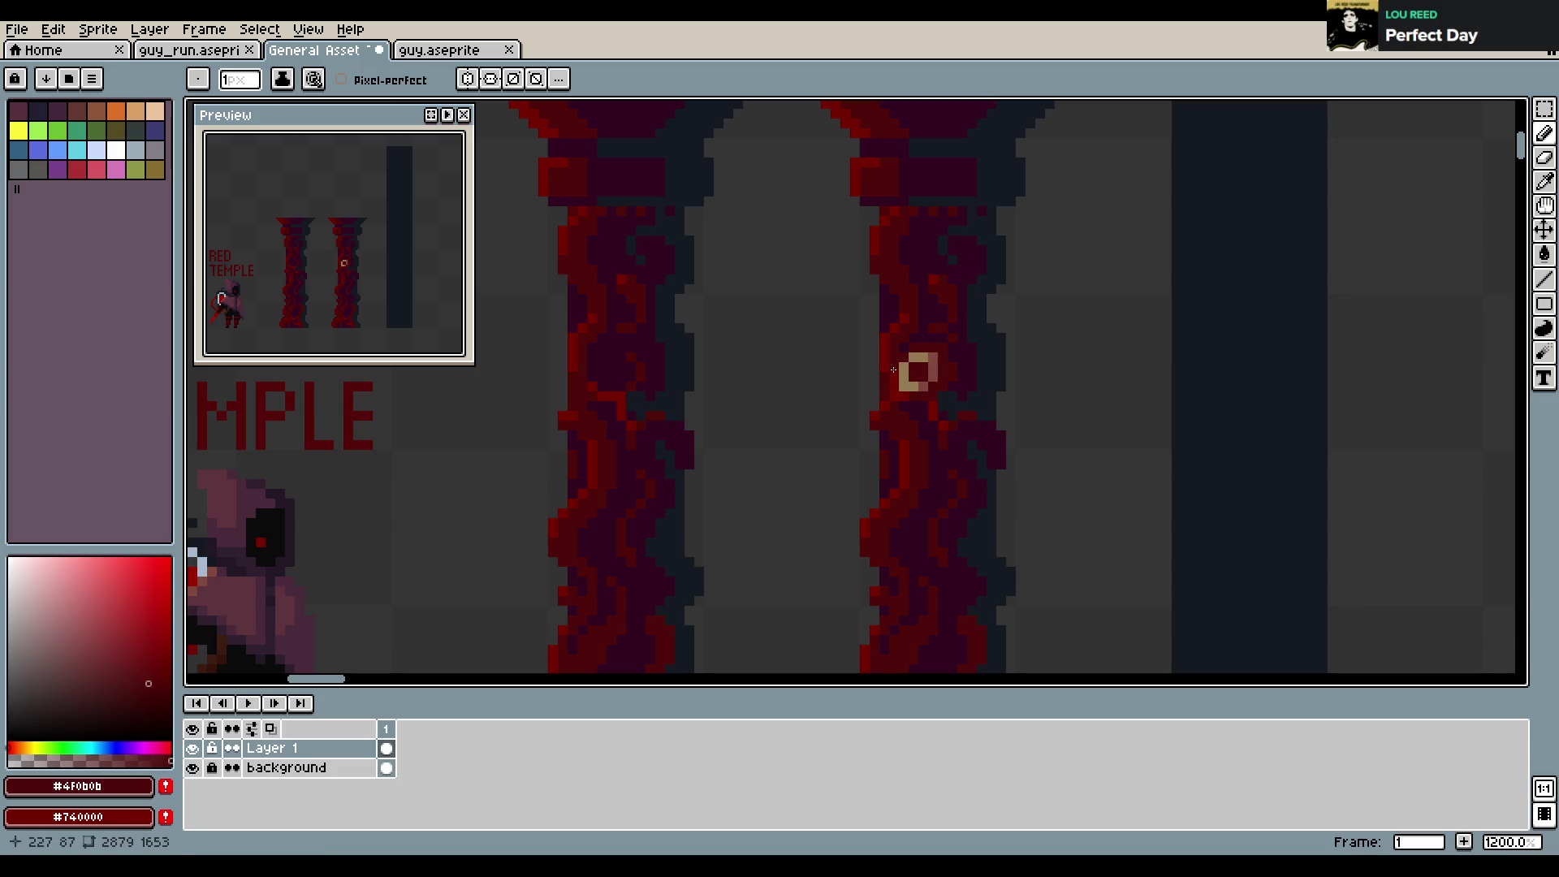
Undo stray ring pixels and add a tan #957B54 pixel to the ring
left_click(915, 362, "alt")
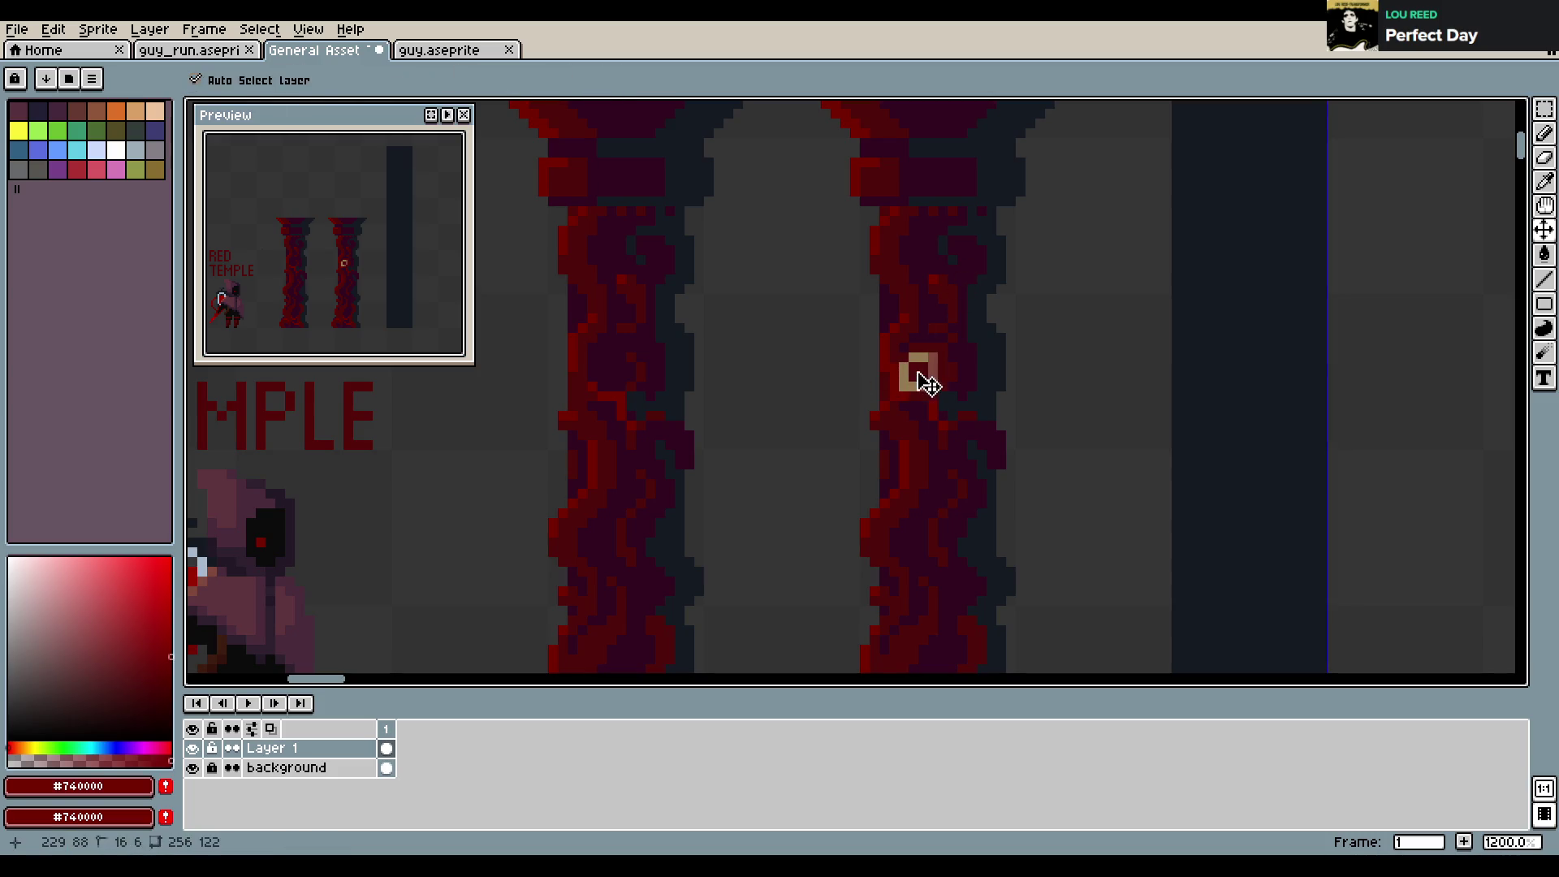
key("ctrl+z")
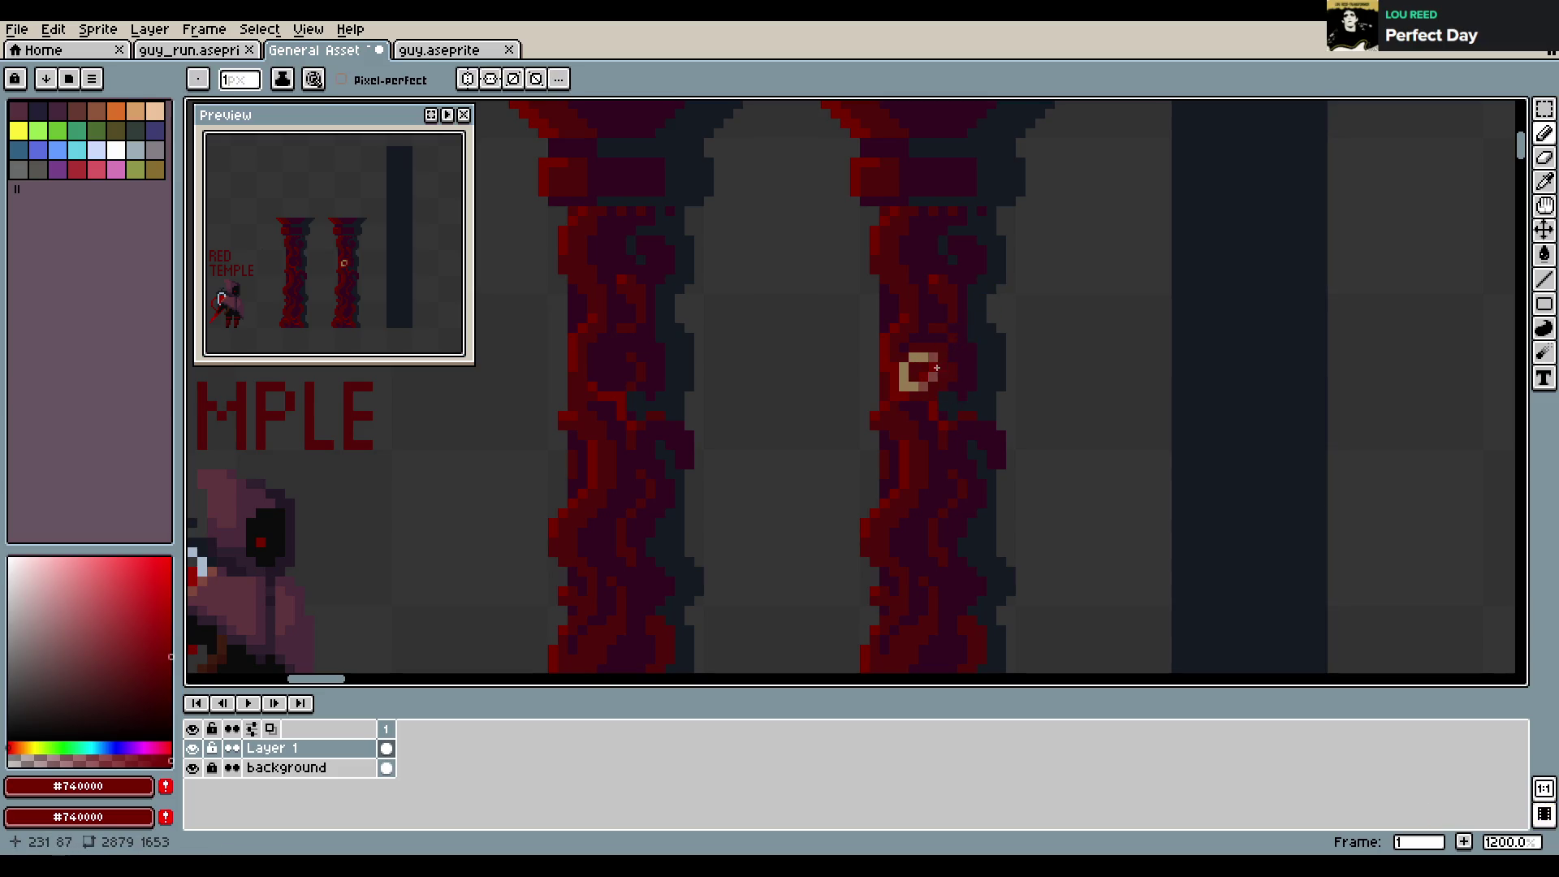
key("ctrl+z")
key("ctrl+z")
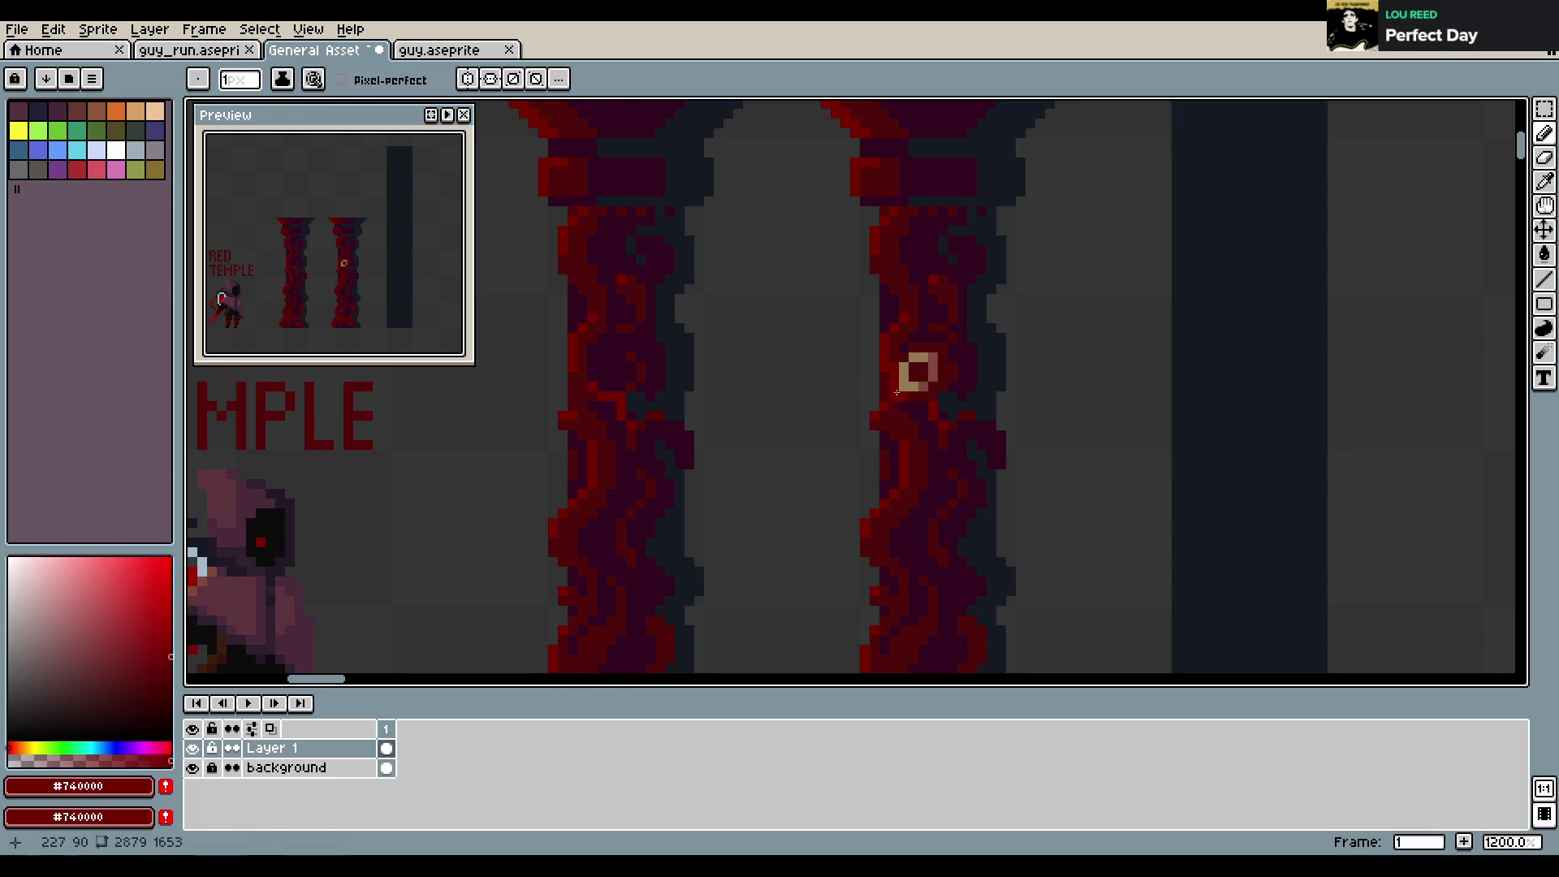
left_click(909, 366, "alt")
left_click(894, 395)
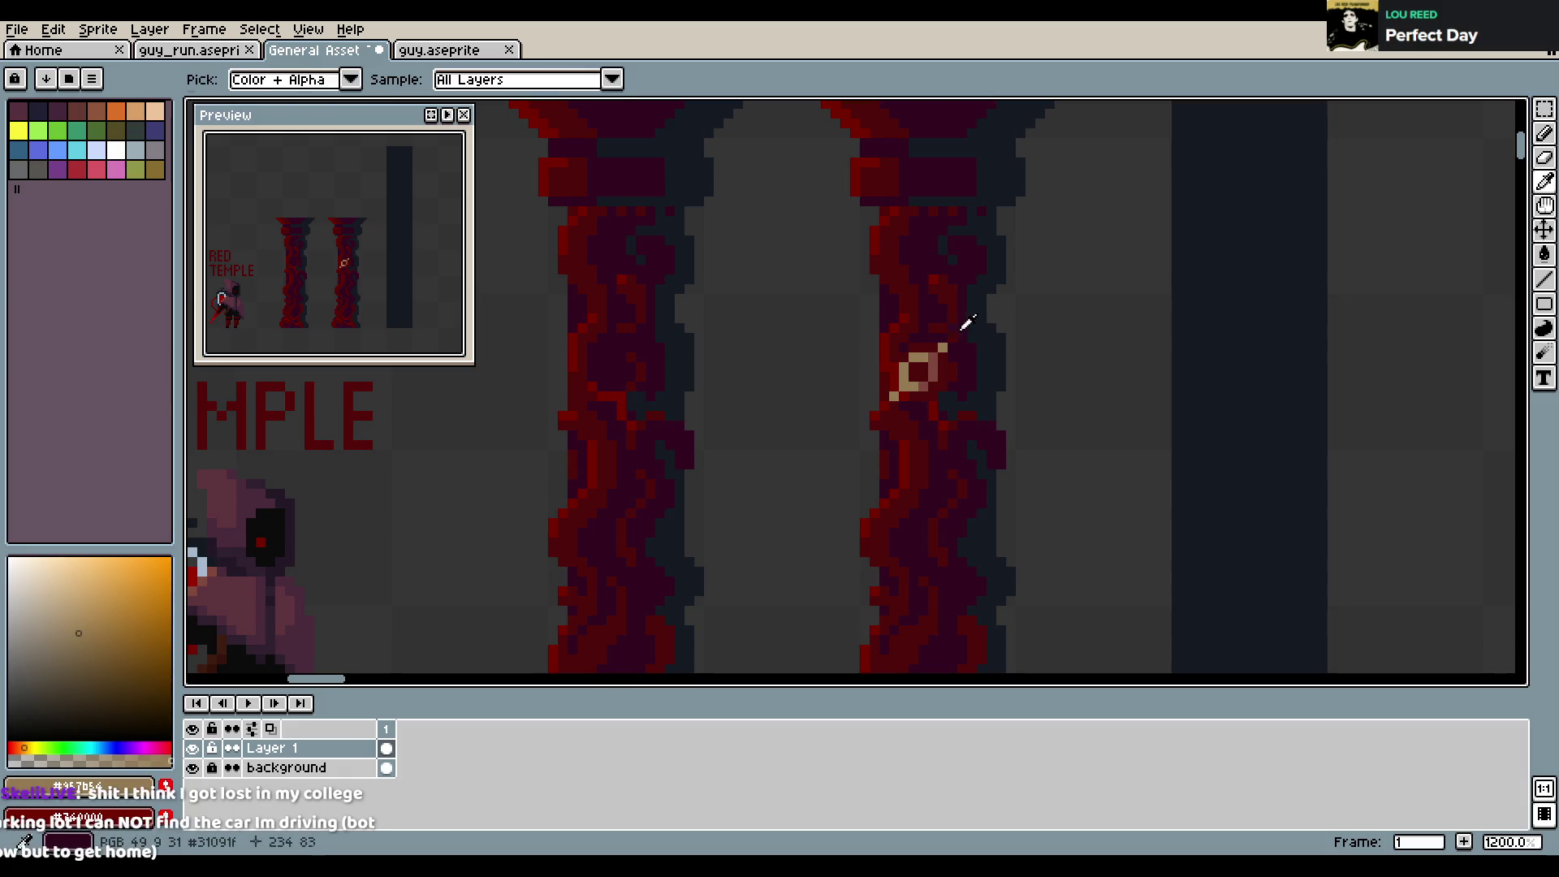
Close the ring's gap with a tan pixel and save the file
left_click(950, 339, "alt")
left_click(957, 333, "alt")
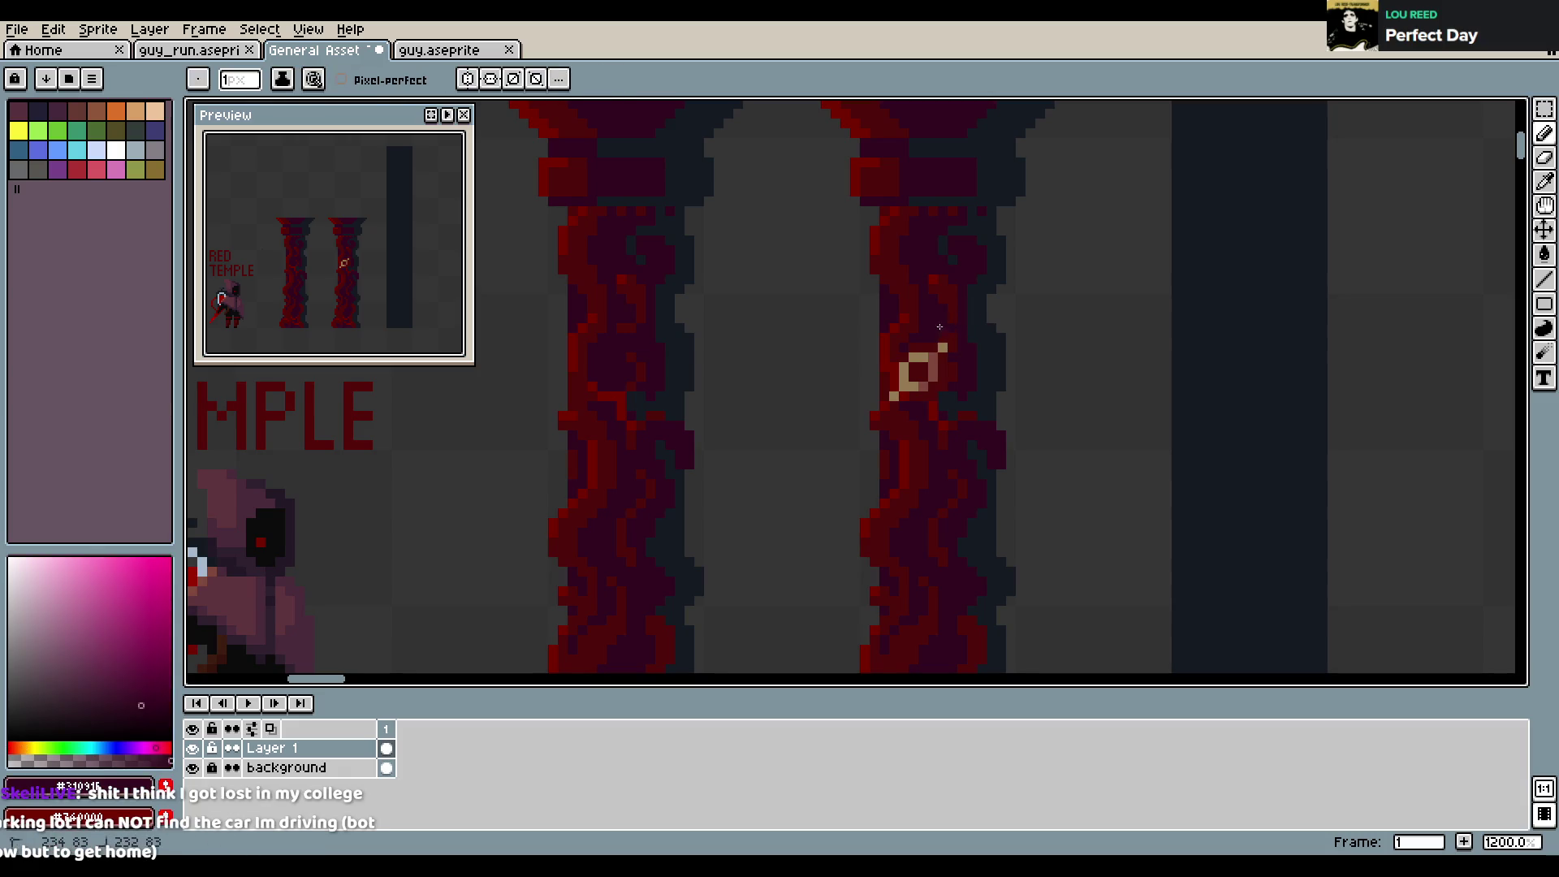
left_click(962, 327, "alt")
left_click(962, 326, "alt")
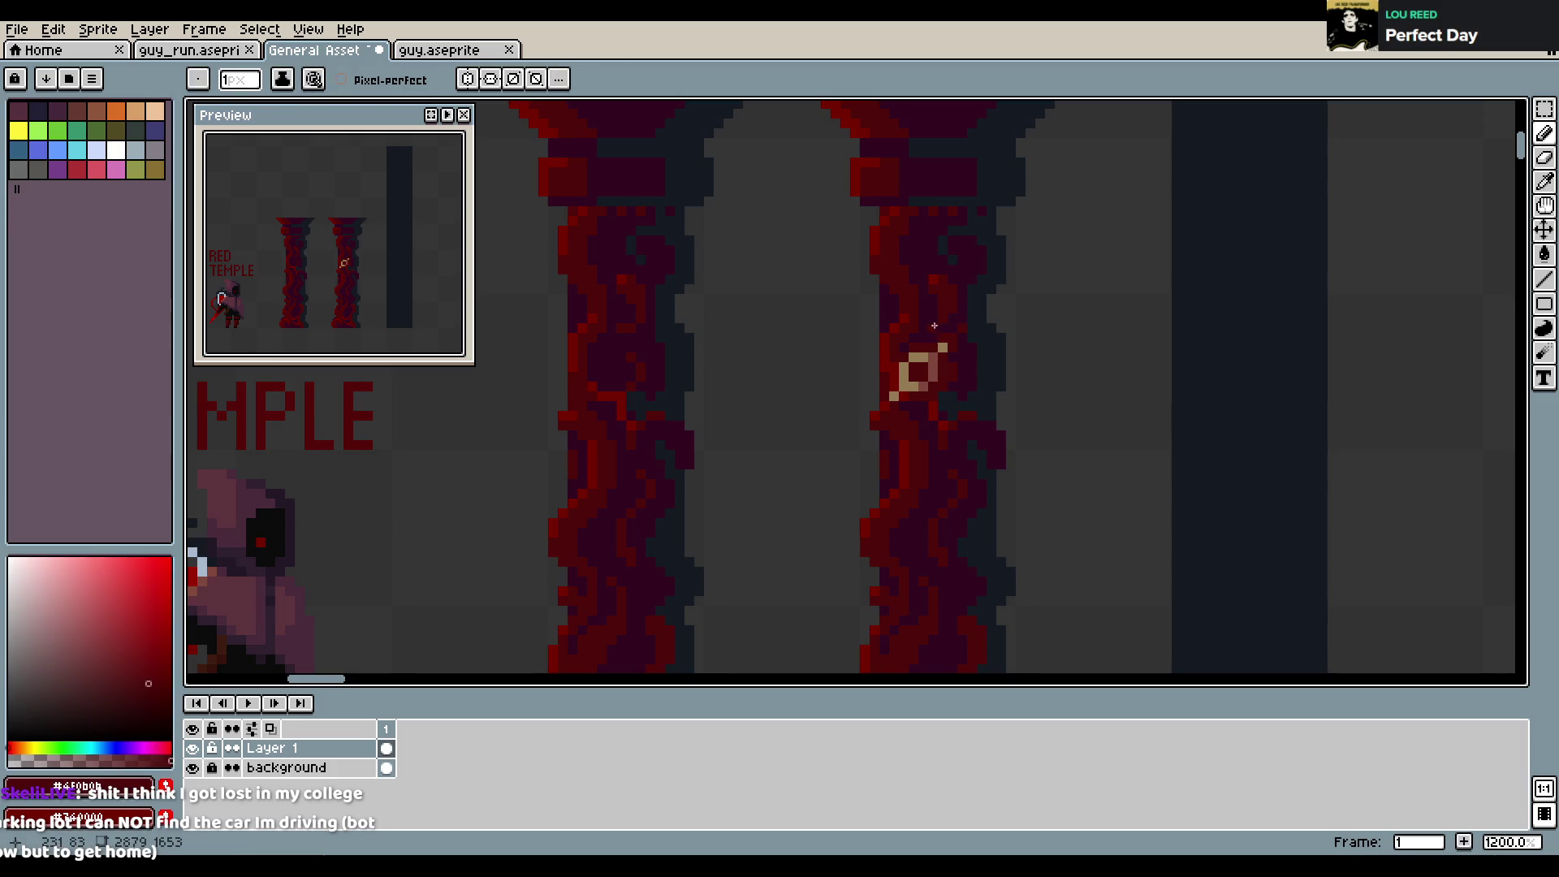
key("ctrl+s")
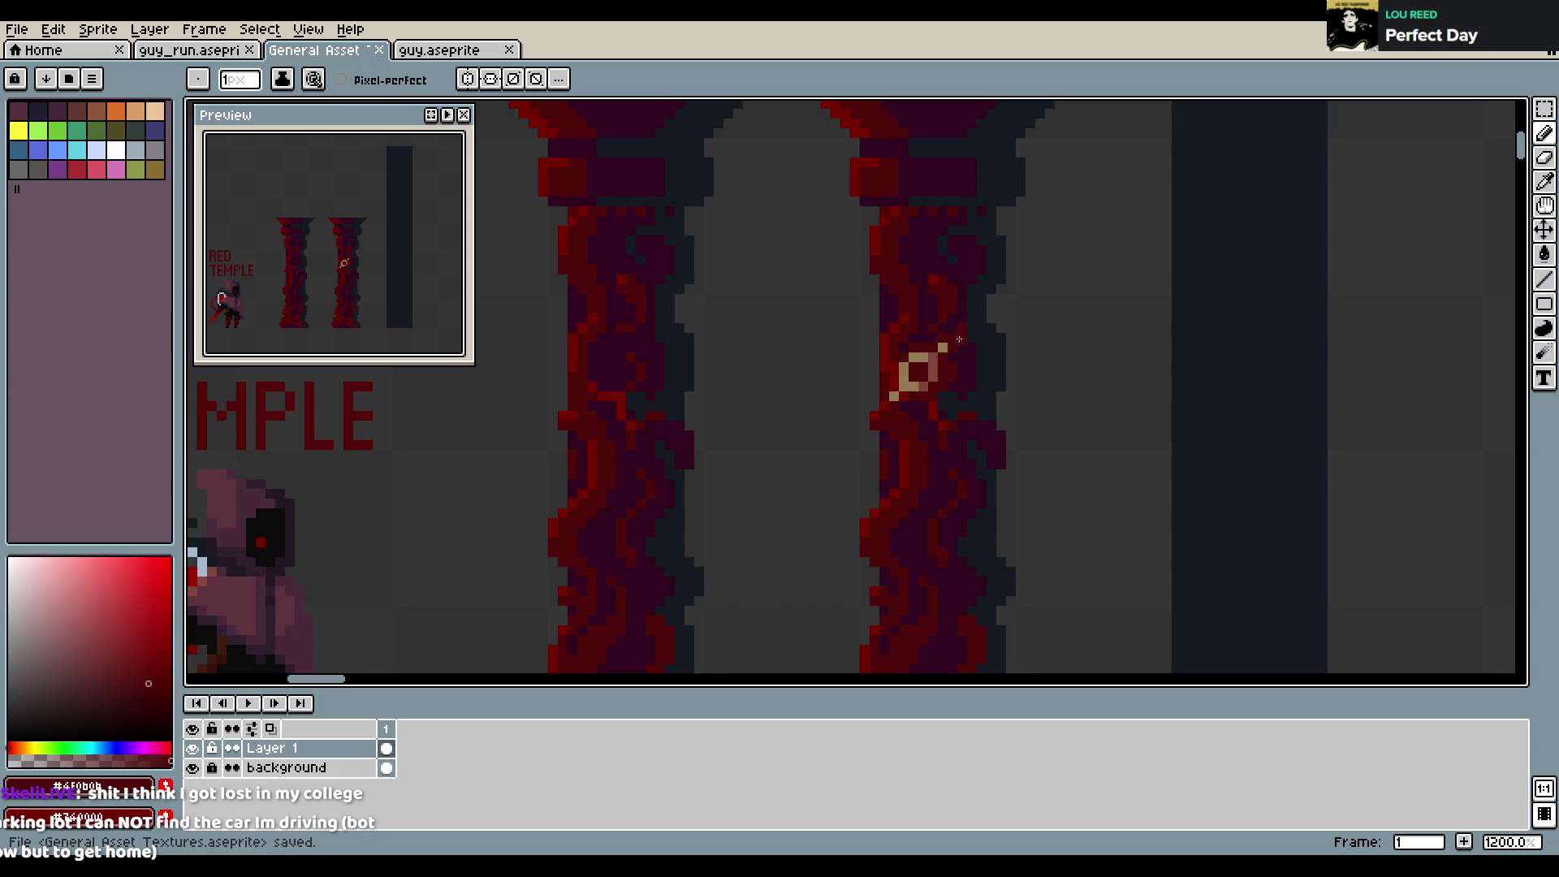
left_click(933, 367)
left_click(894, 393, "alt")
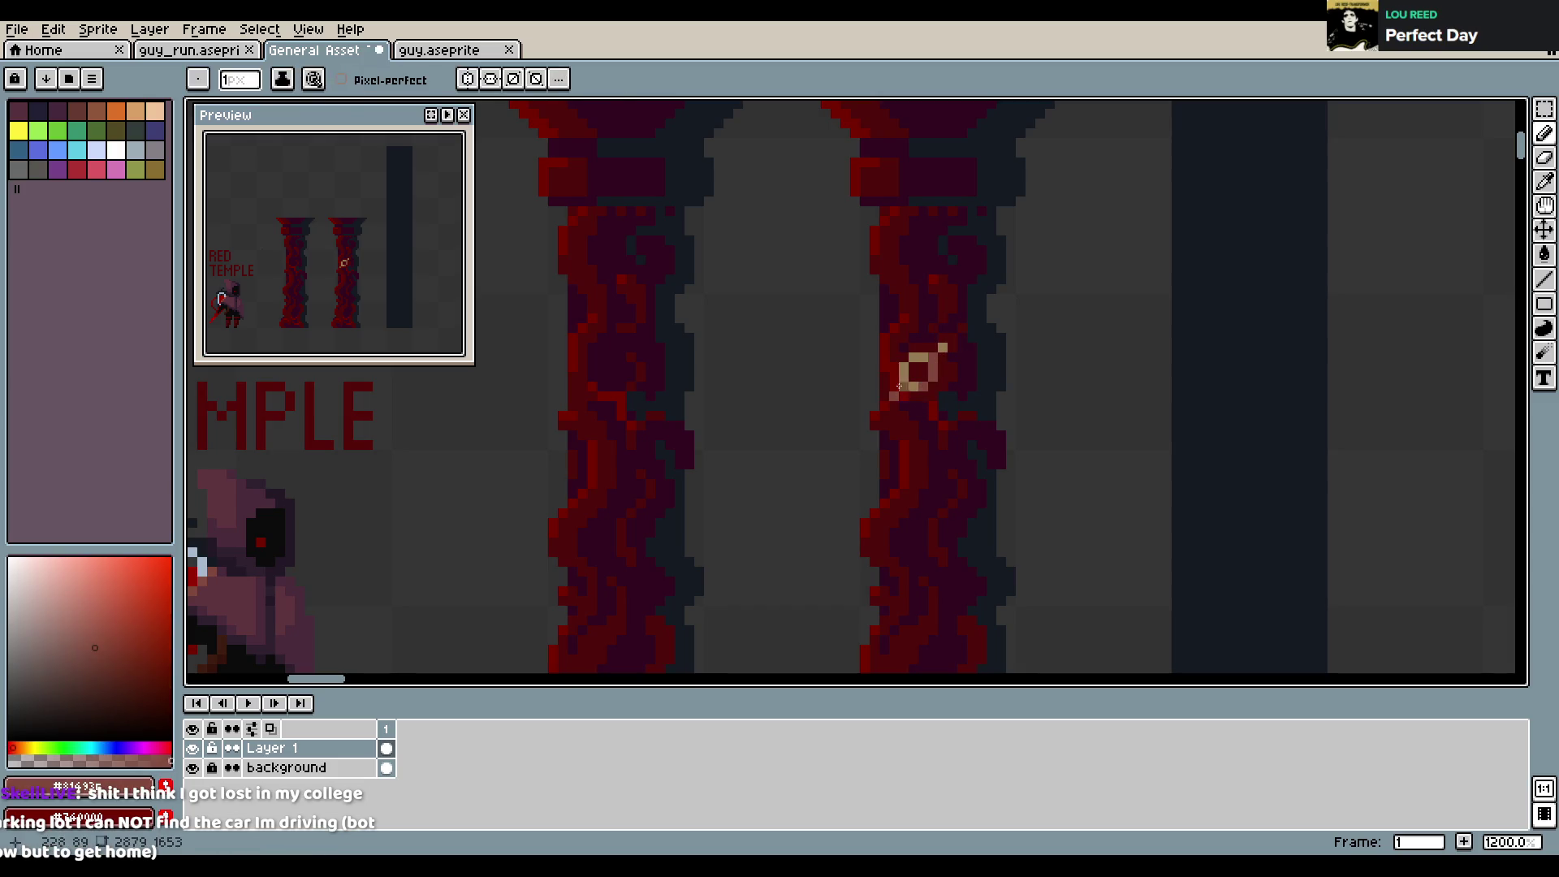
key("ctrl+s")
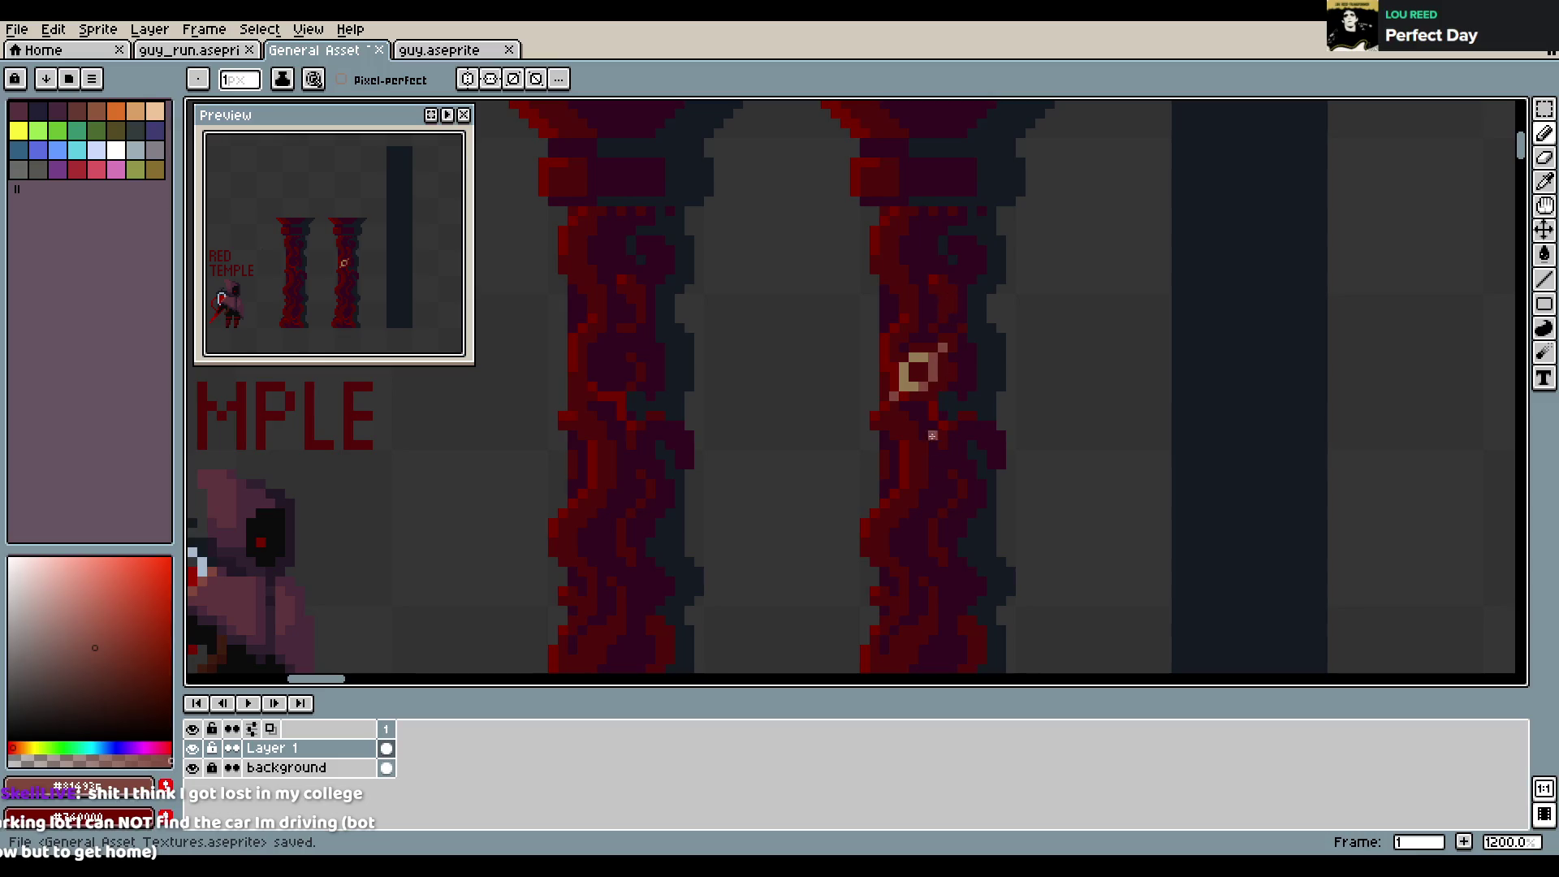
Try dark, dark red and tan for the ring's centre pixel, keeping it dark red
left_click_drag(961, 485, 929, 446)
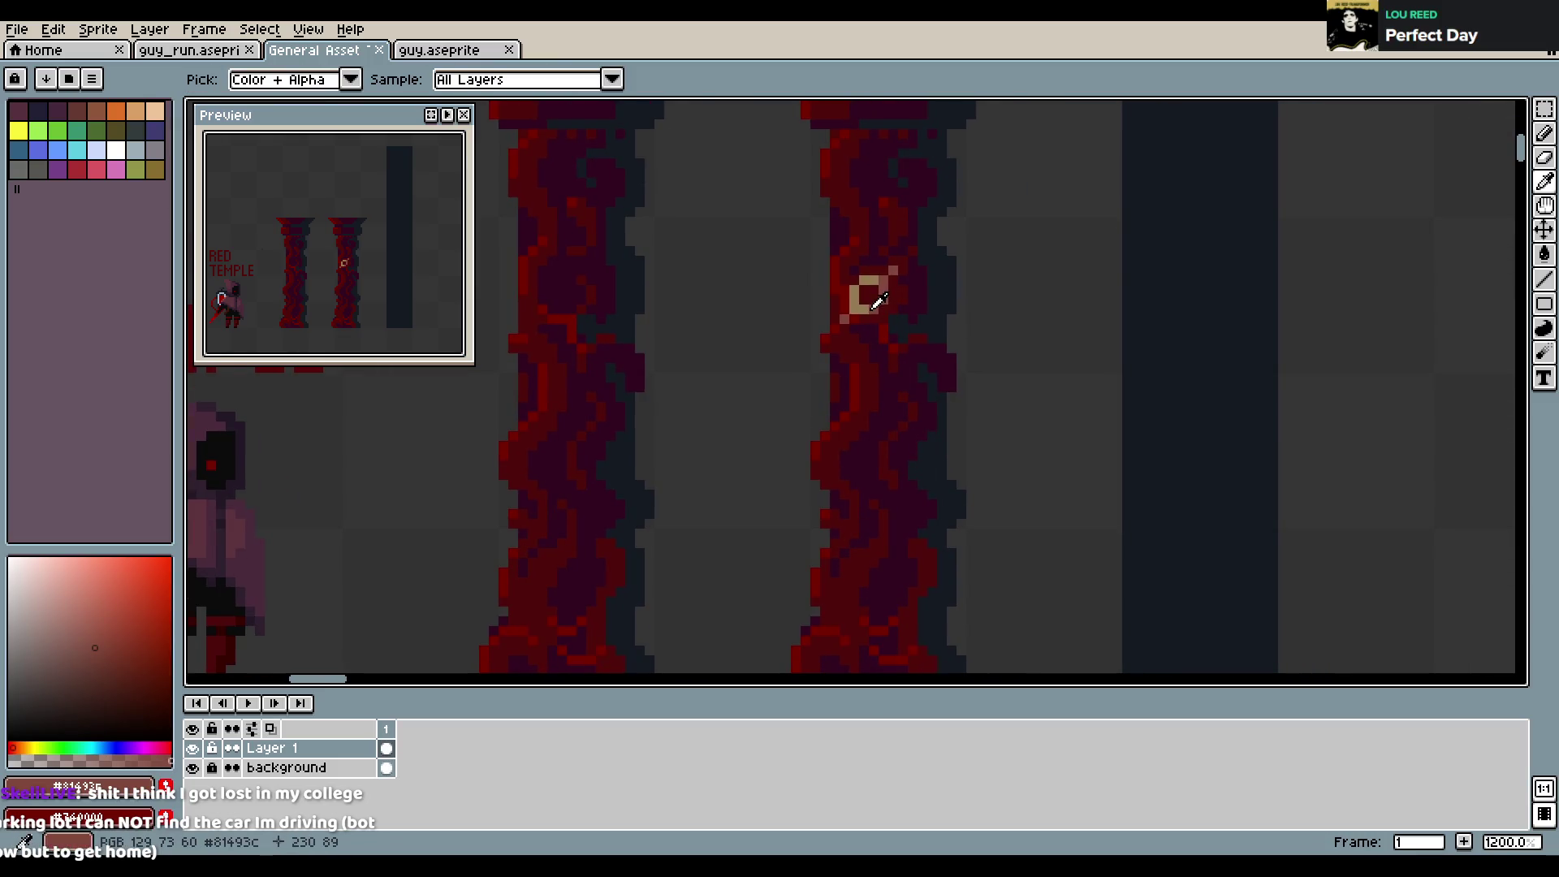
left_click(932, 292, "alt")
left_click(869, 294)
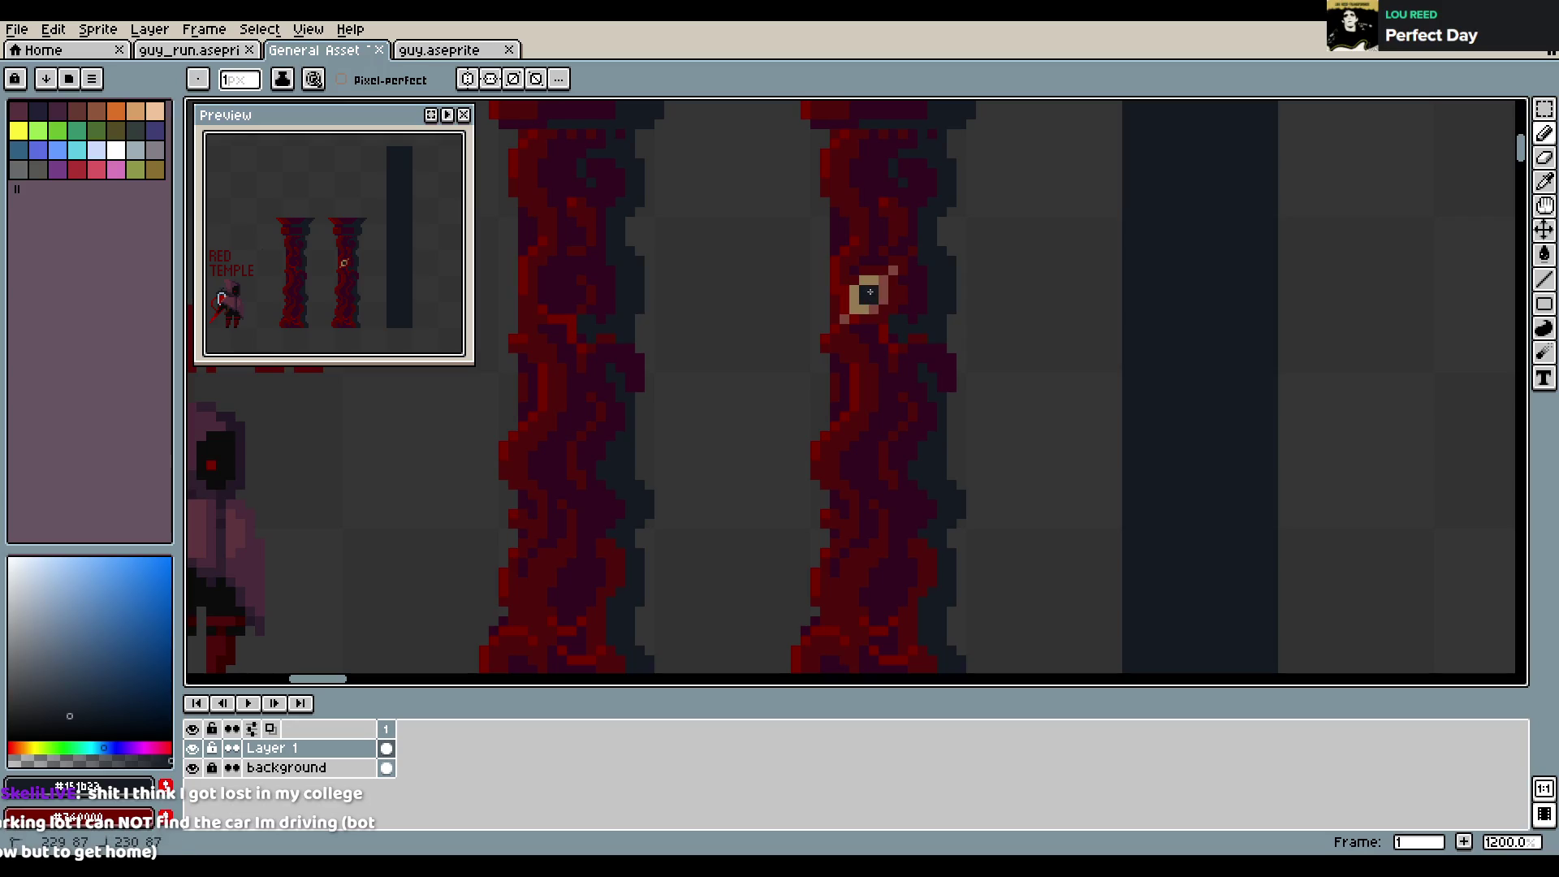
key("ctrl+z")
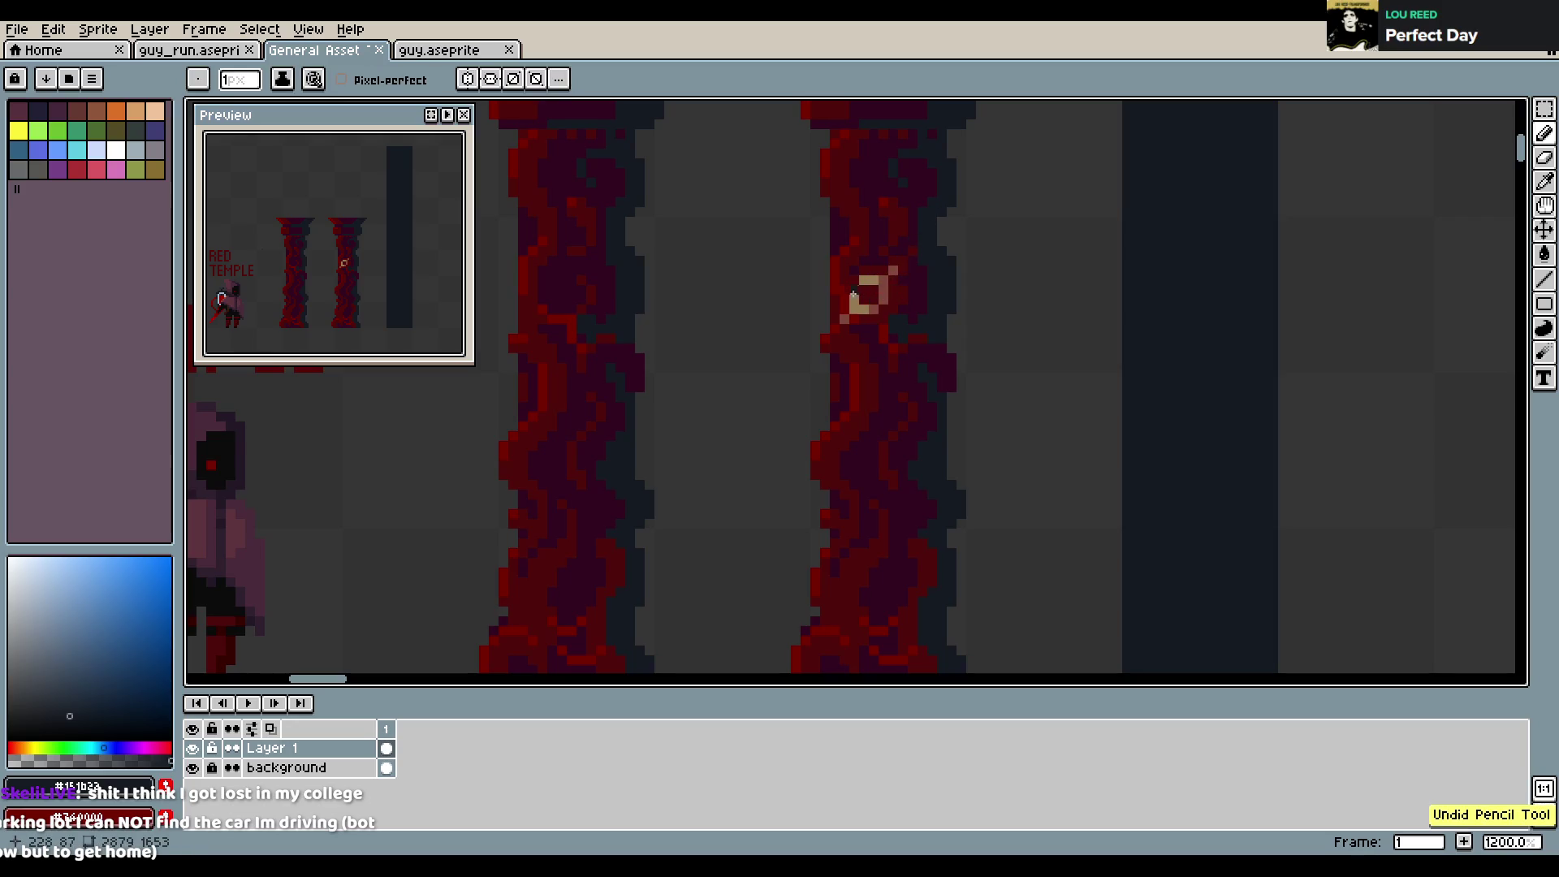
left_click(887, 319, "alt")
left_click(870, 292)
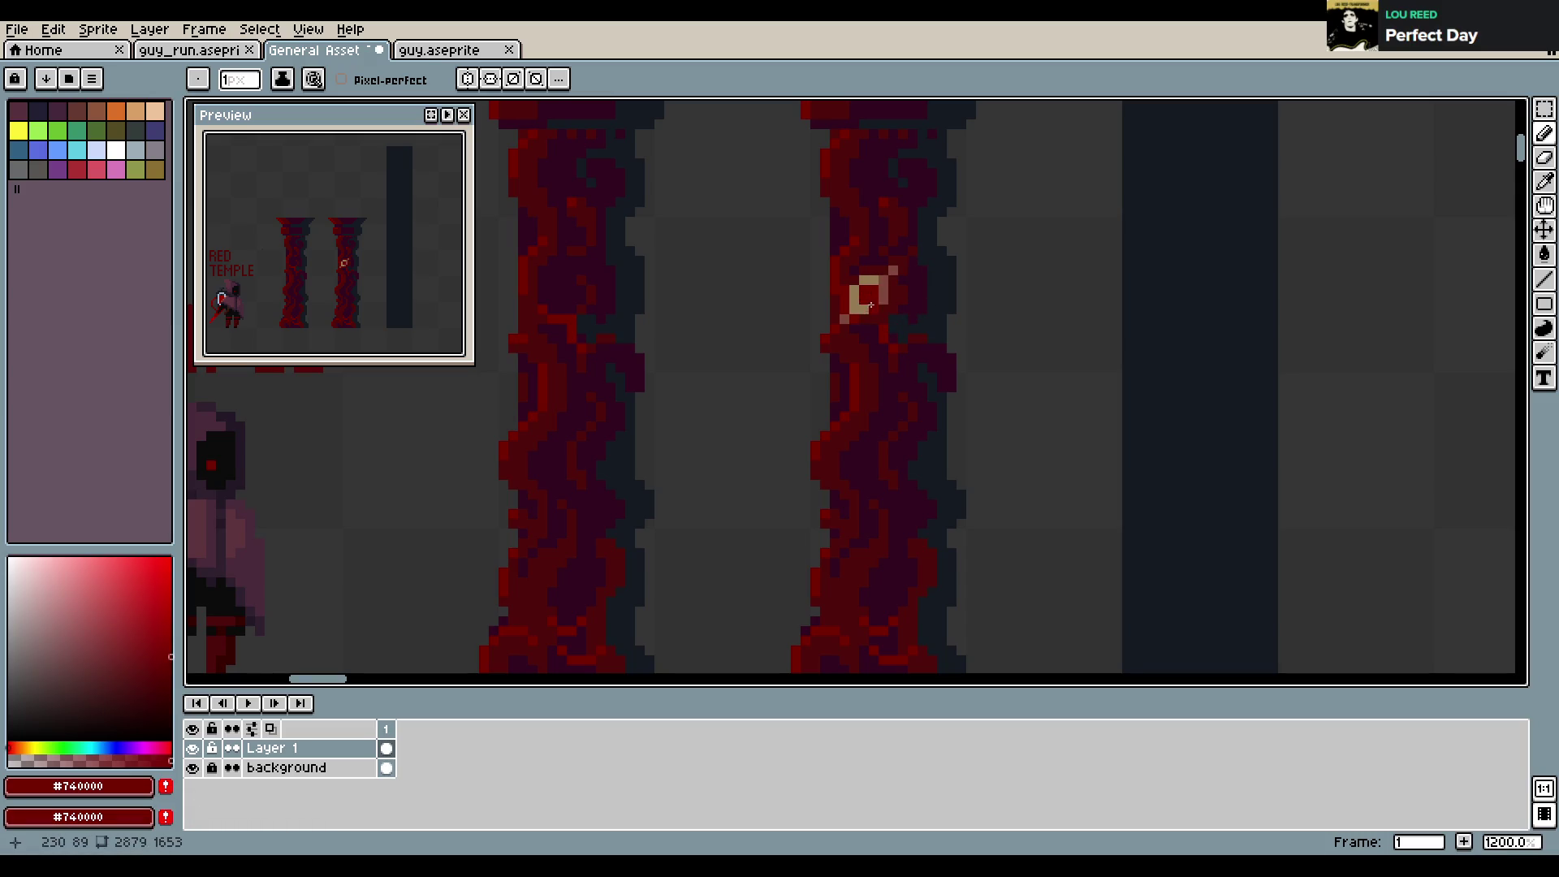
left_click(862, 300, "alt")
left_click(870, 292)
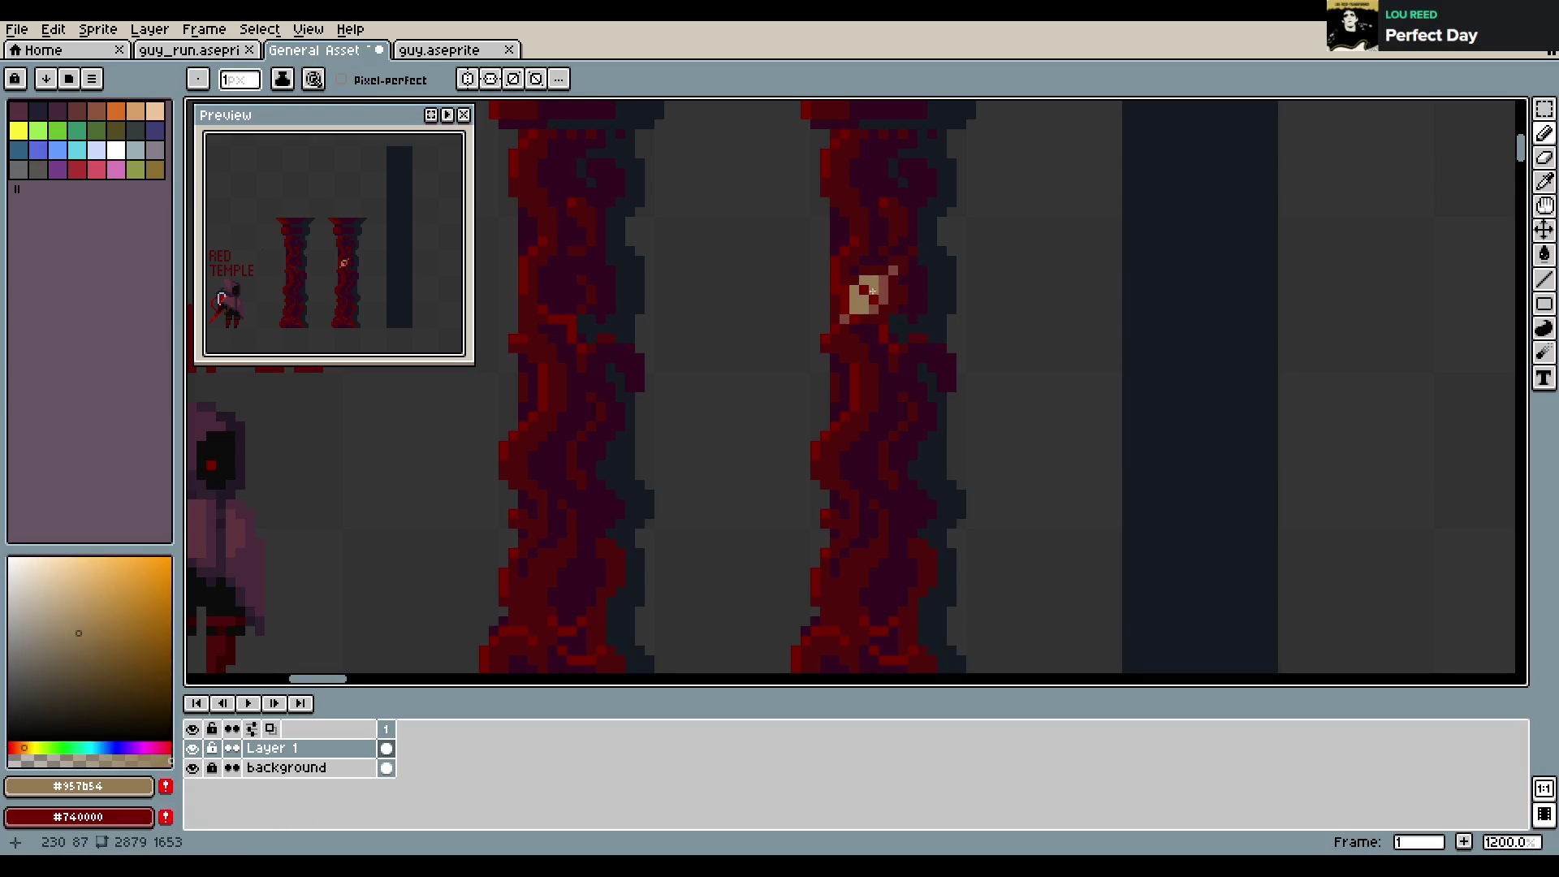
key("ctrl+z")
Sample the ring's tan and the reddish #81493c from the pillar
left_click(867, 294, "alt")
left_click(858, 305, "alt")
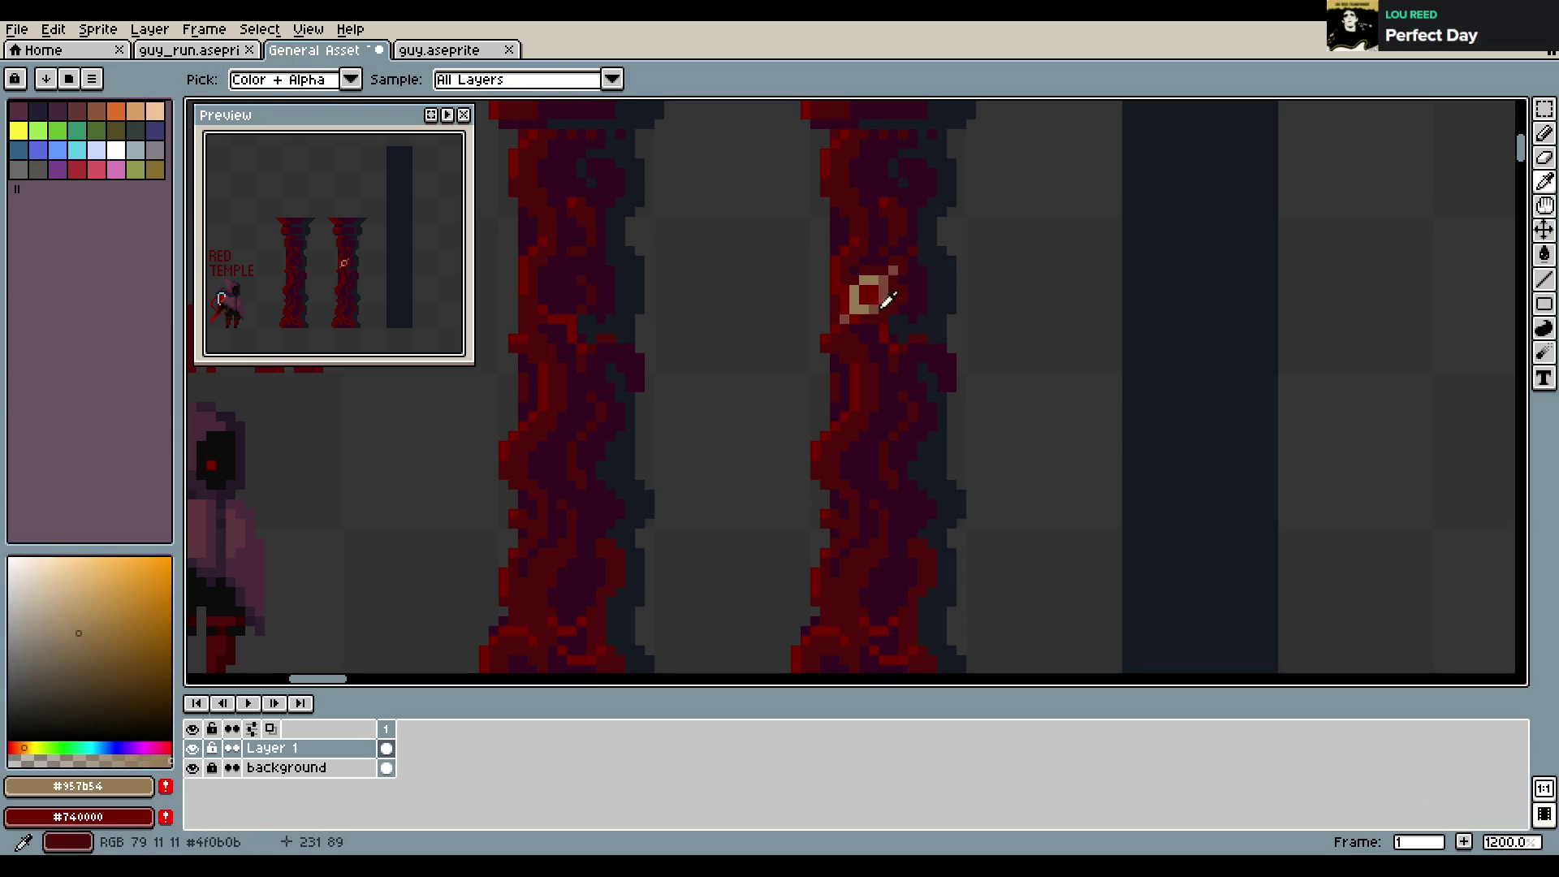
left_click(917, 422, "alt")
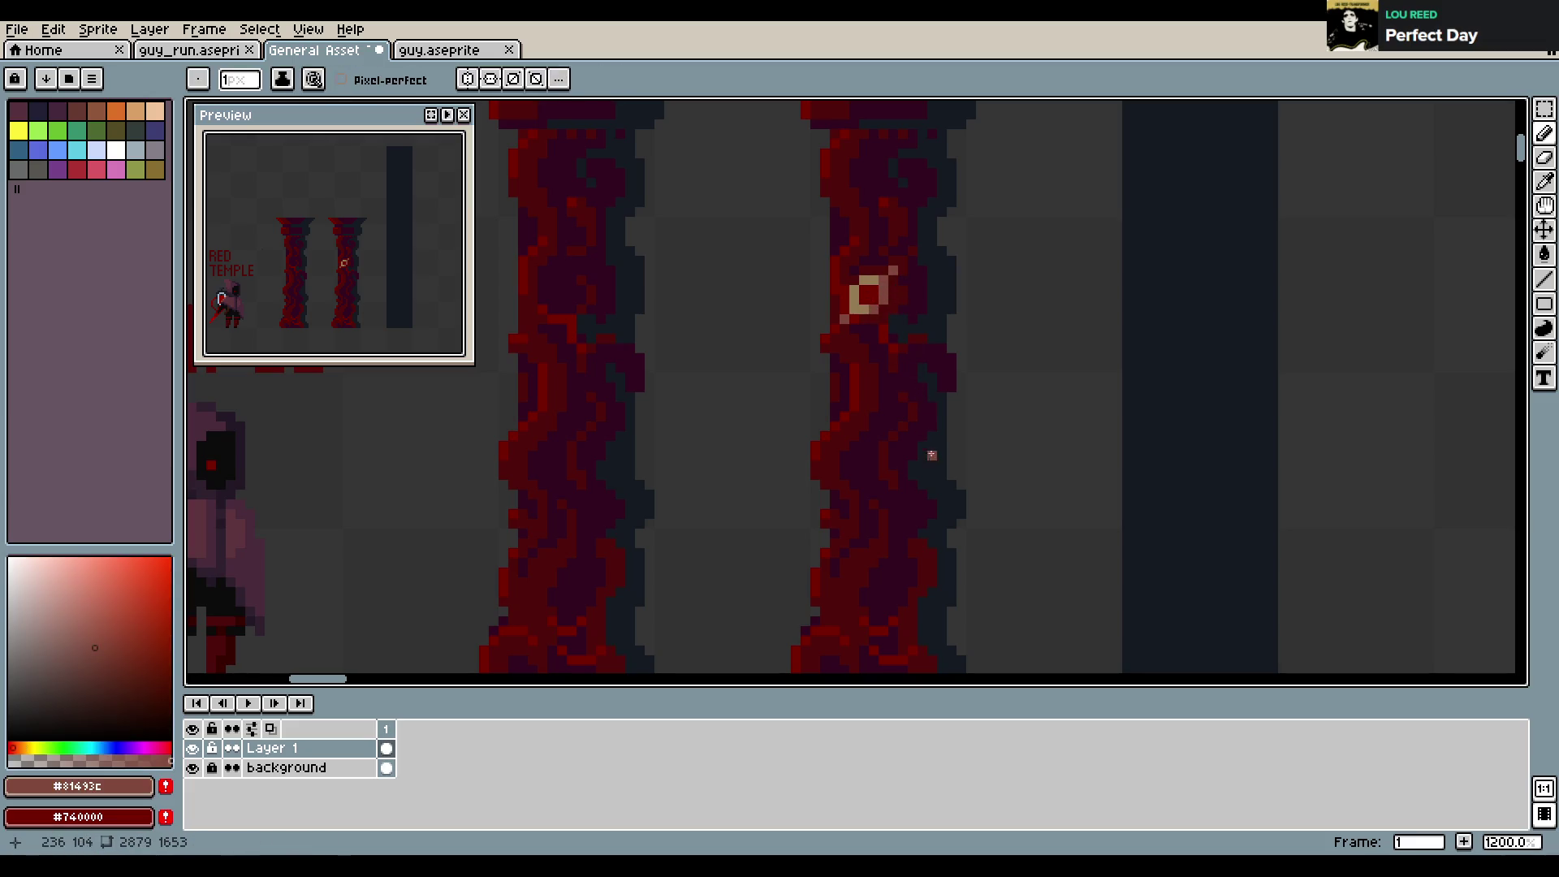
Draw a small salmon block on the right edge of the right vine pillar, below its ring
mouse_move(914, 438)
left_mouse_down()
mouse_move(946, 452)
mouse_move(936, 461)
left_mouse_up()
key("ctrl+z")
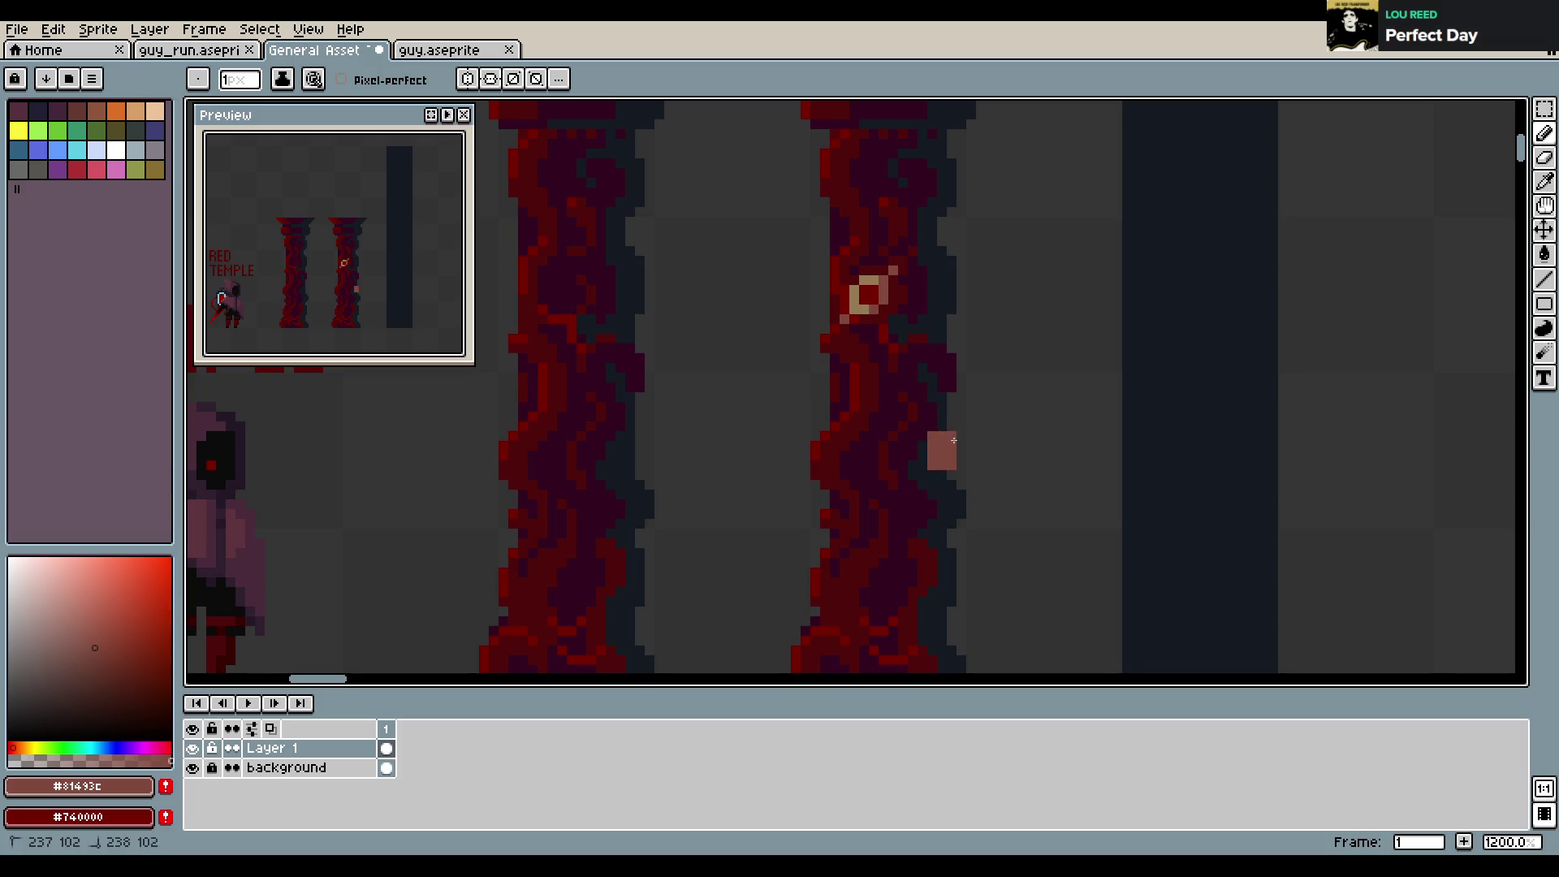
key("e")
key("b")
left_click_drag(961, 439, 962, 456)
key("e")
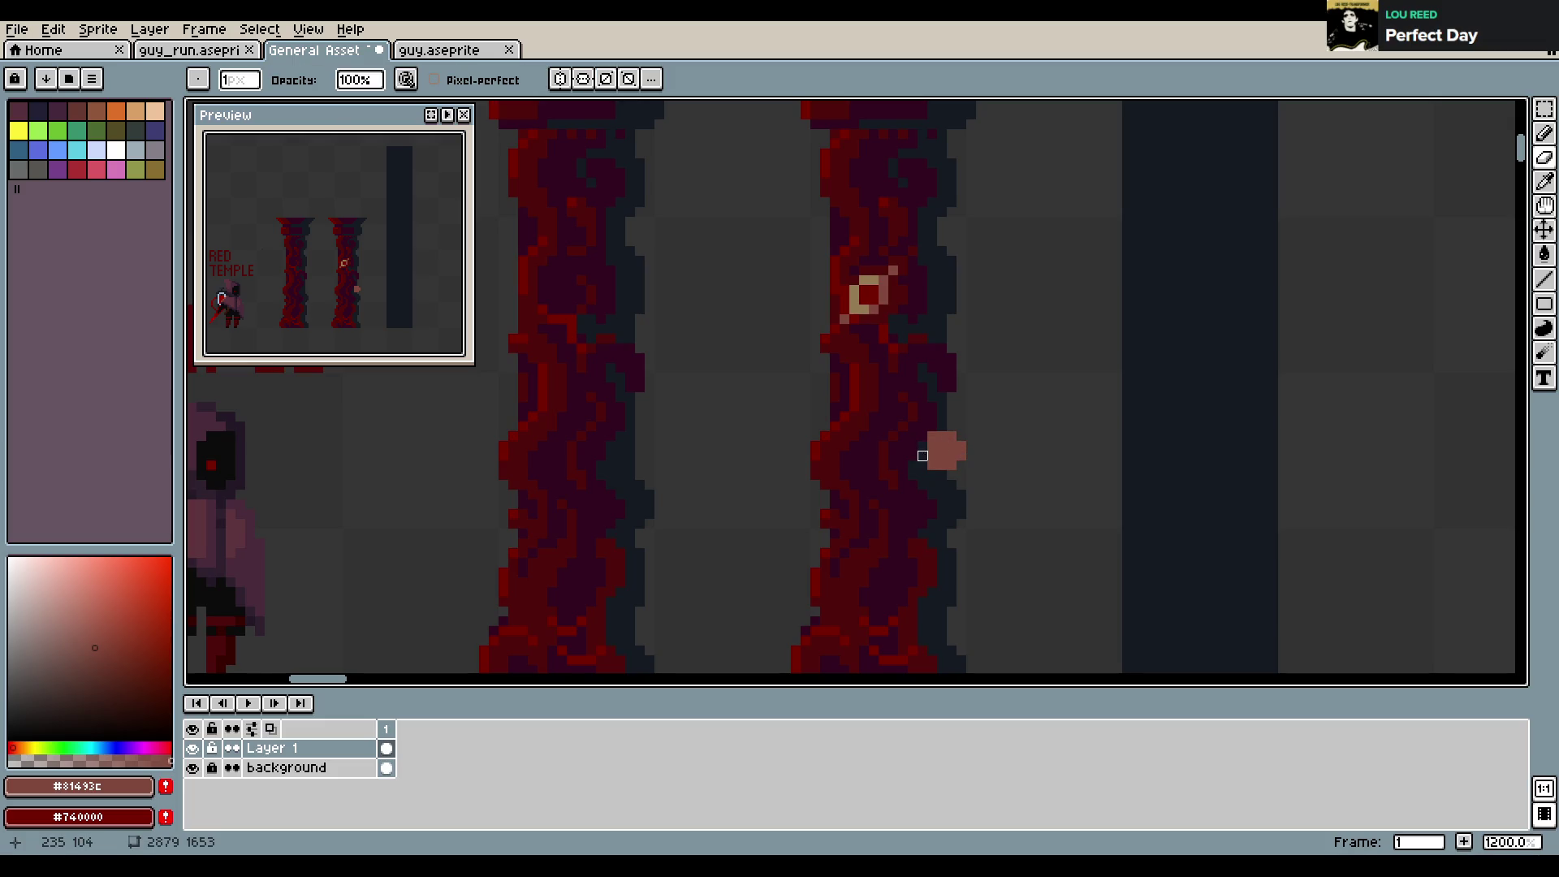
key("b")
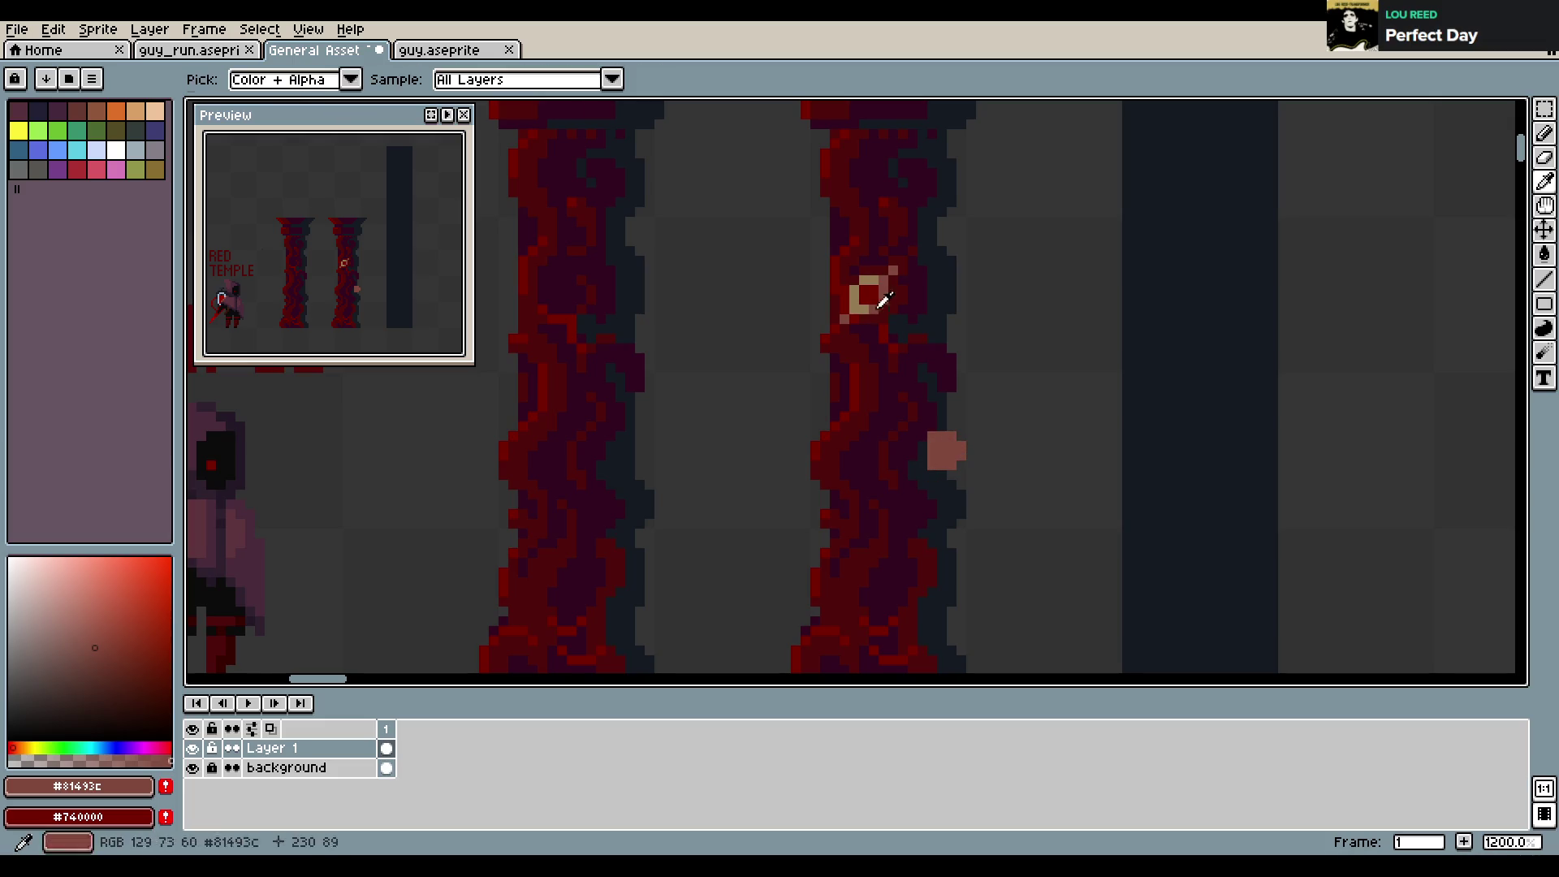
Recolour the block with dark red #740000 and #4f0b0b pixels, using tan #957b54 from the ring
left_click(880, 310, "alt")
left_click_drag(950, 455, 954, 439)
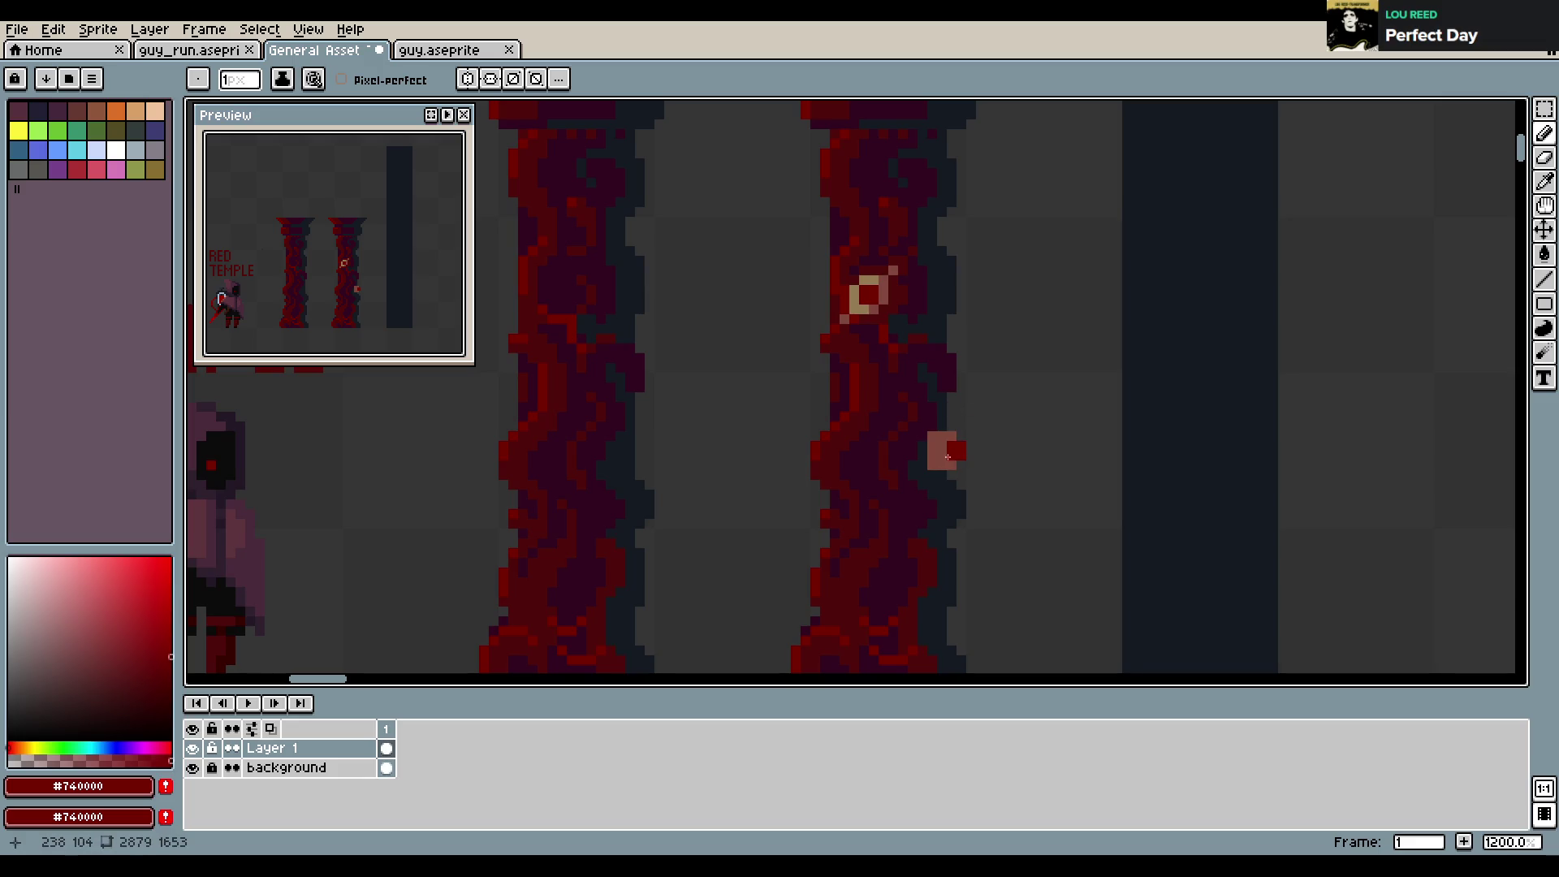
left_click(941, 474, "alt")
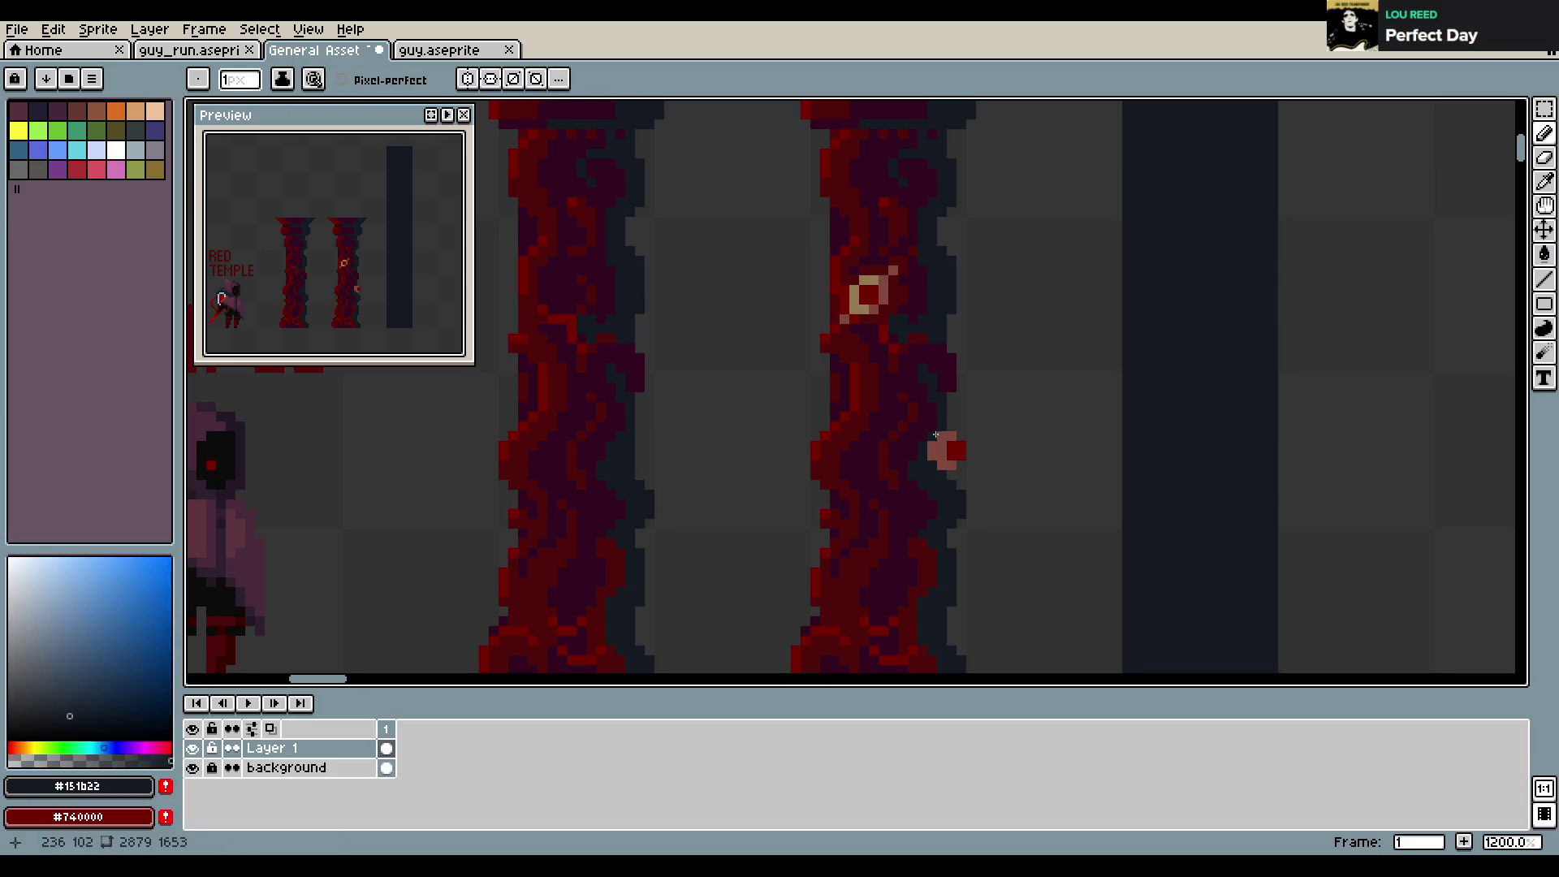
left_click(864, 310, "alt")
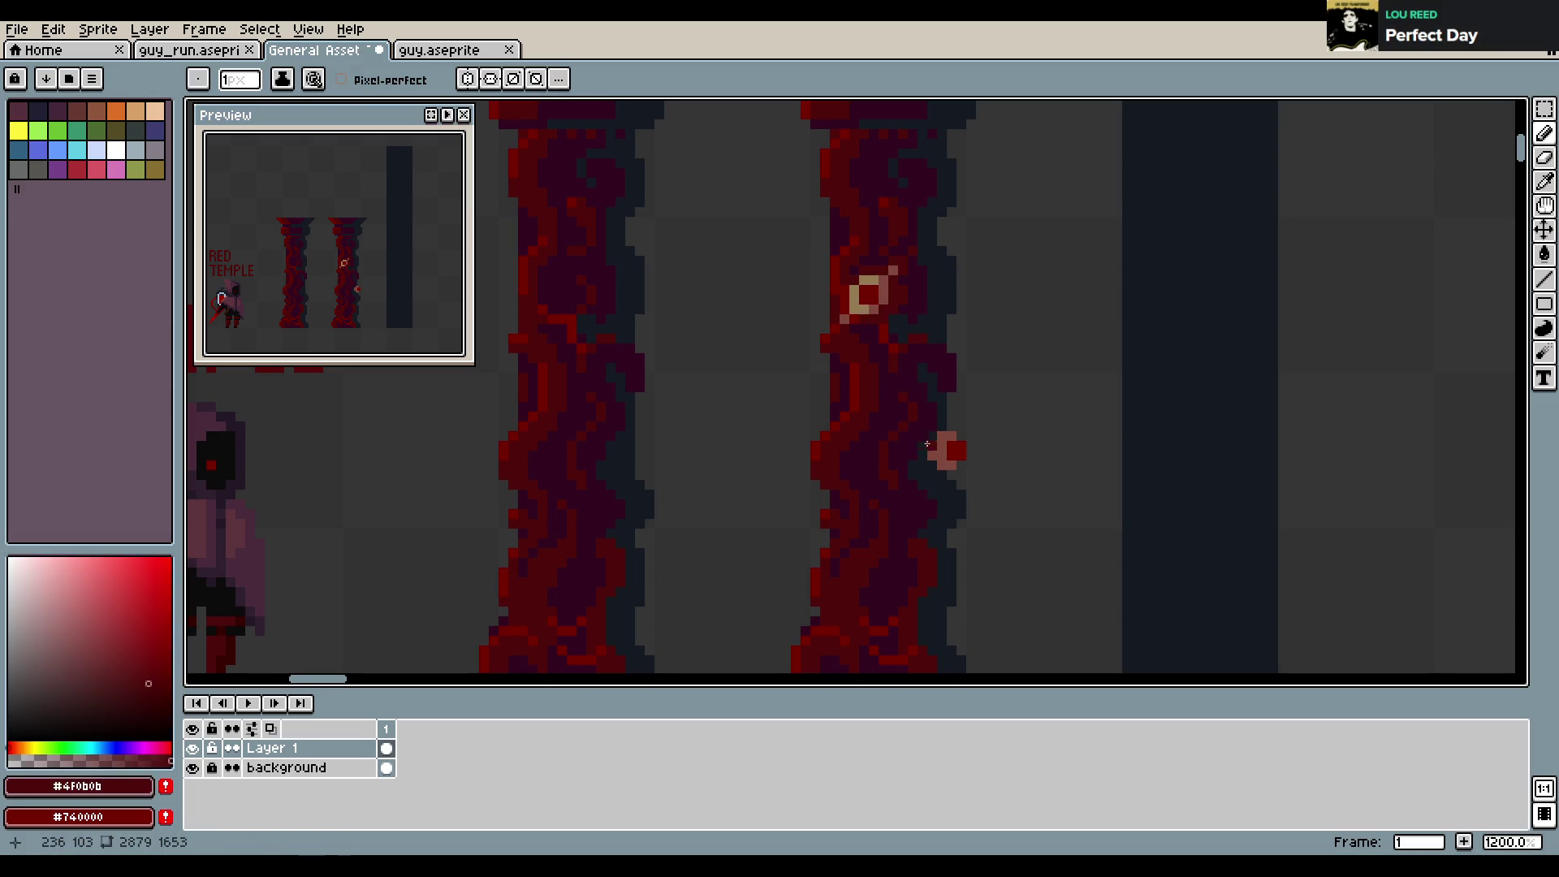
key("ctrl+z")
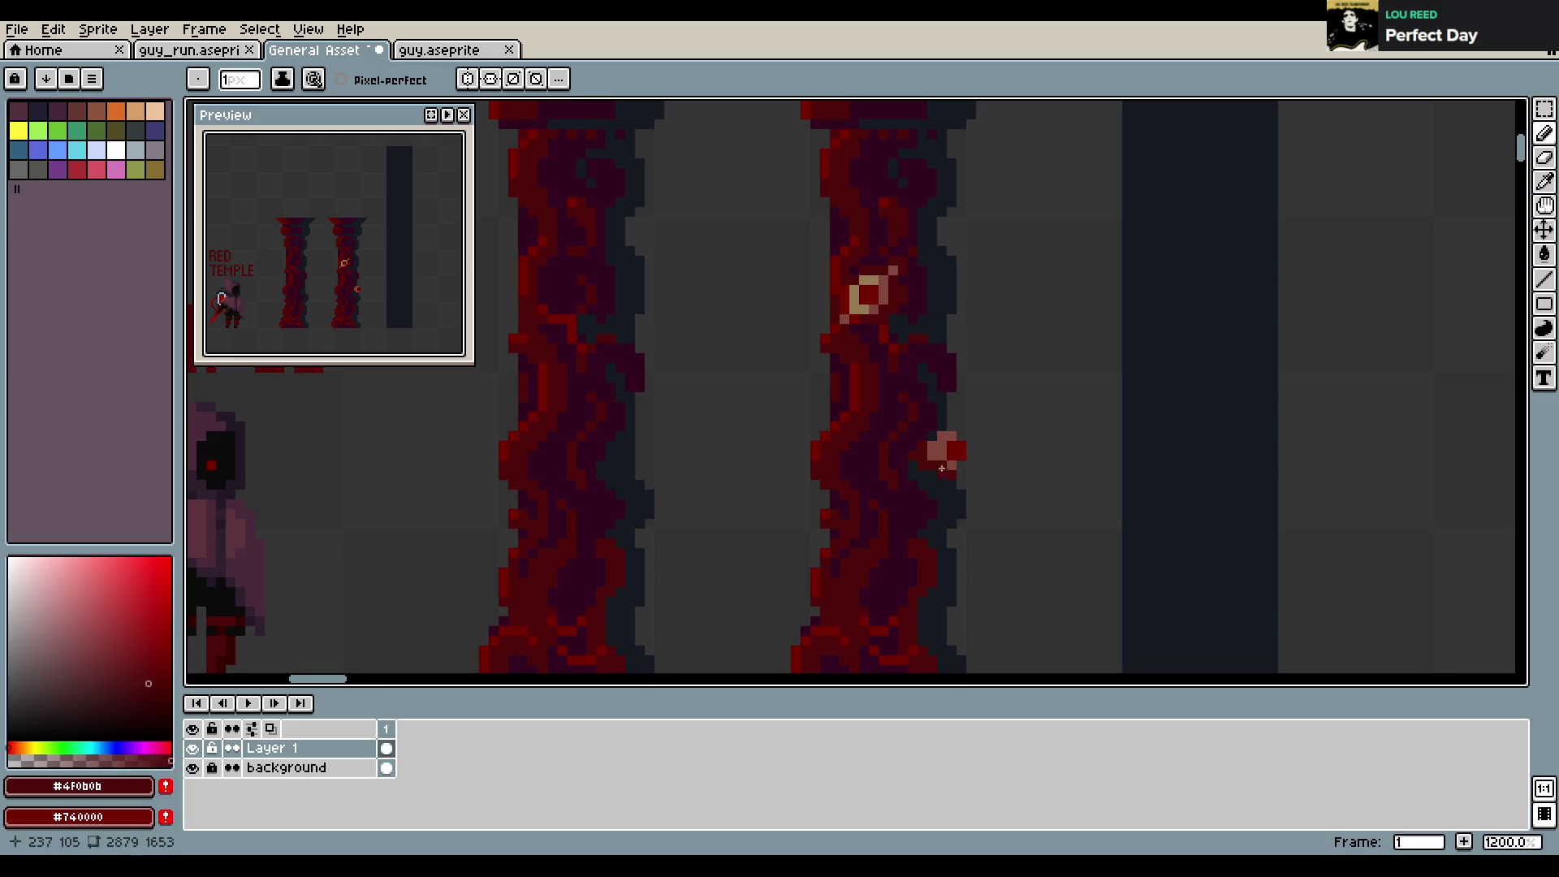
left_click_drag(942, 426, 952, 425)
left_click(865, 294, "alt")
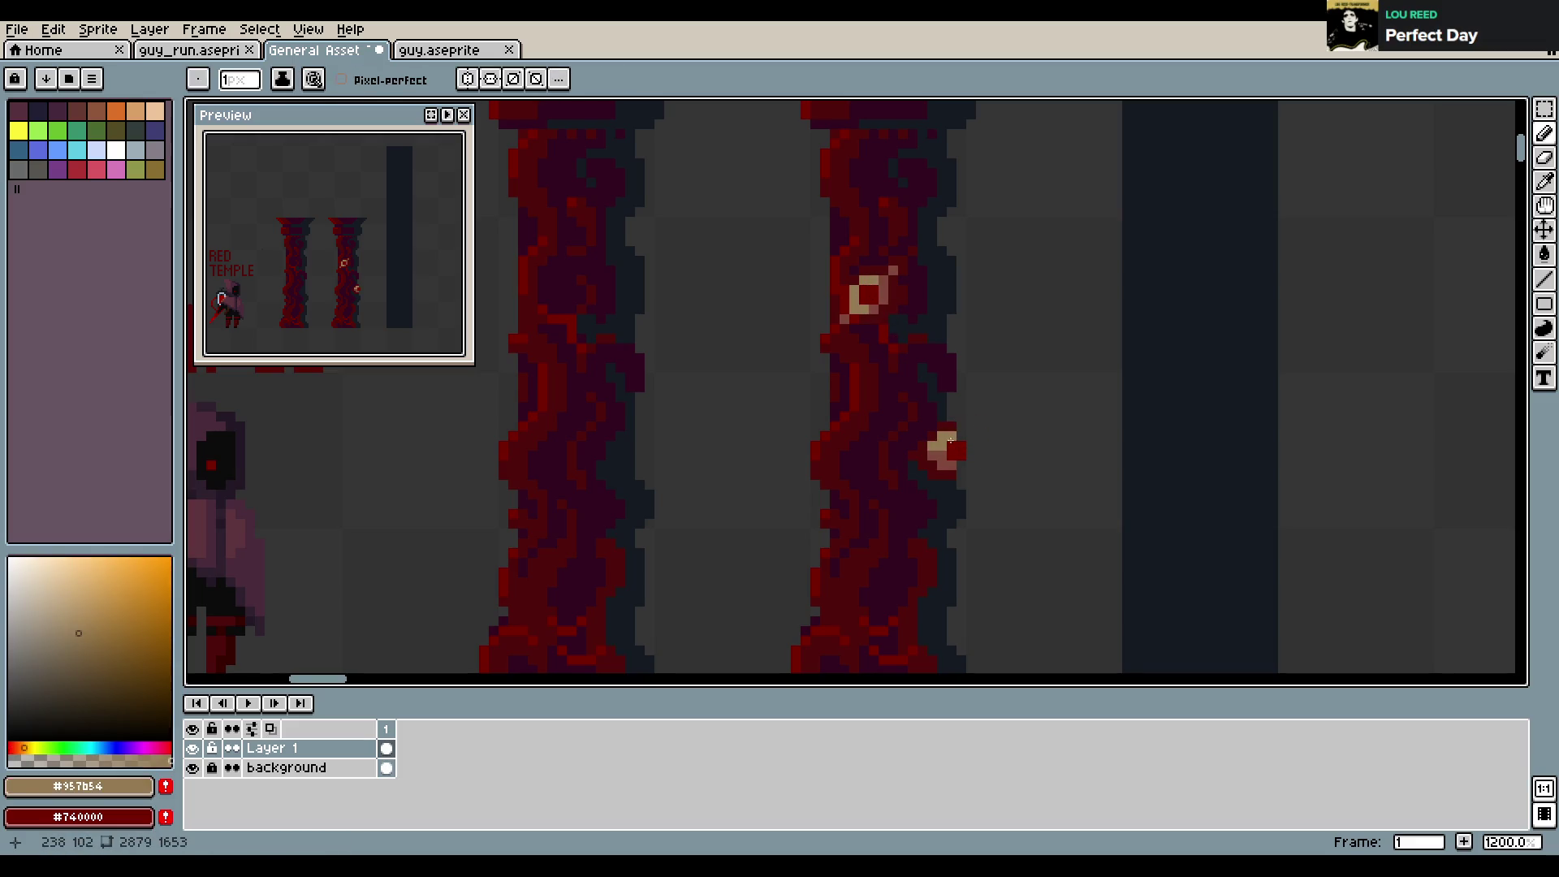
left_click(945, 457, "alt")
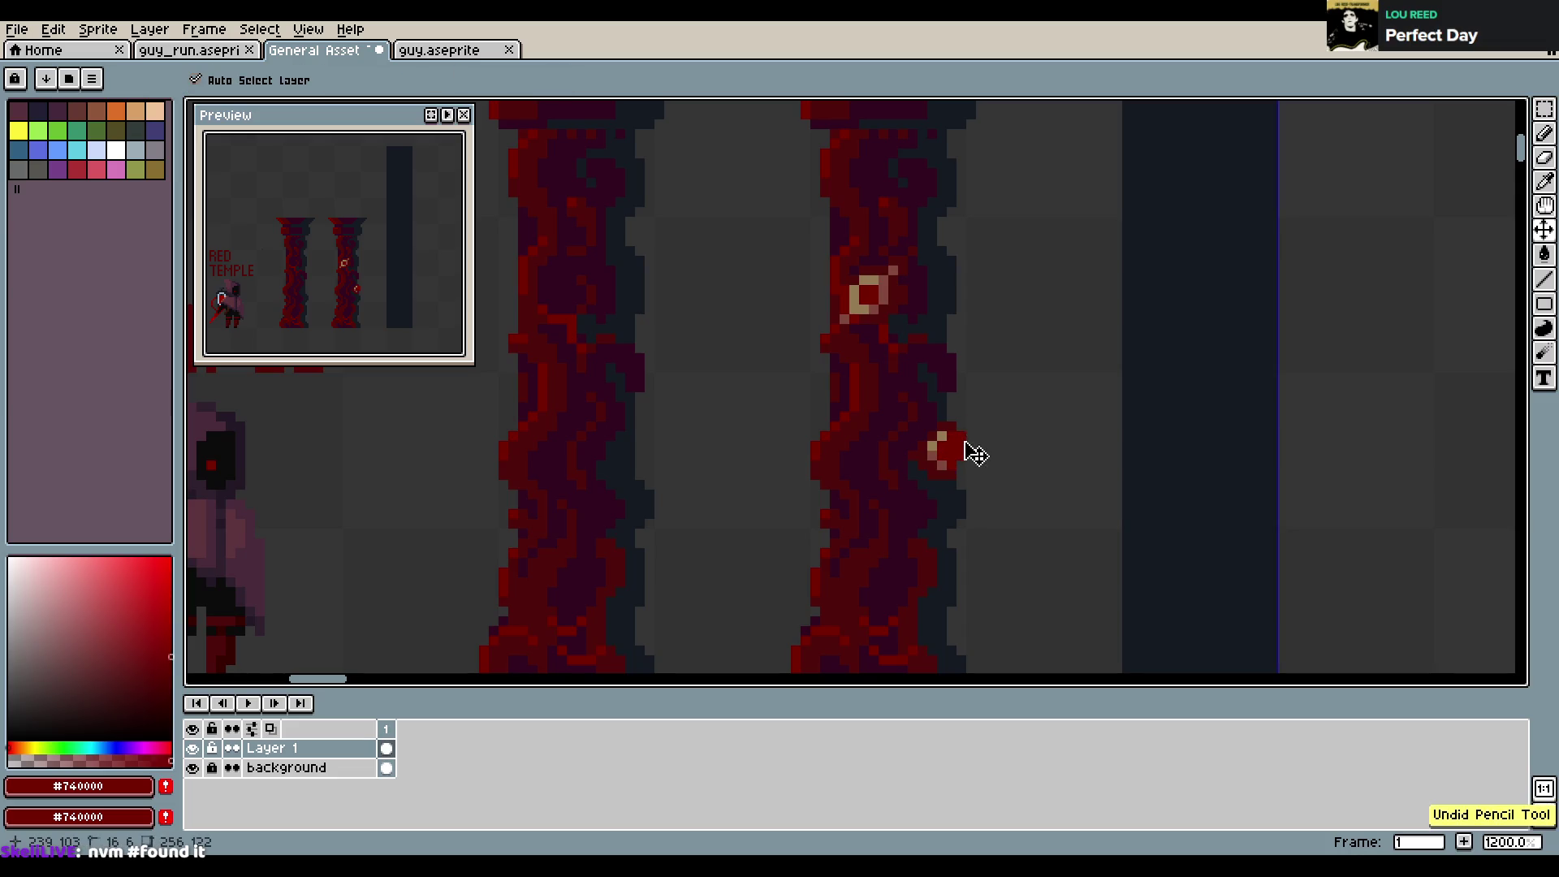
Undo the stray dark pixel and recent pencil edits, then save the file
key("ctrl+s")
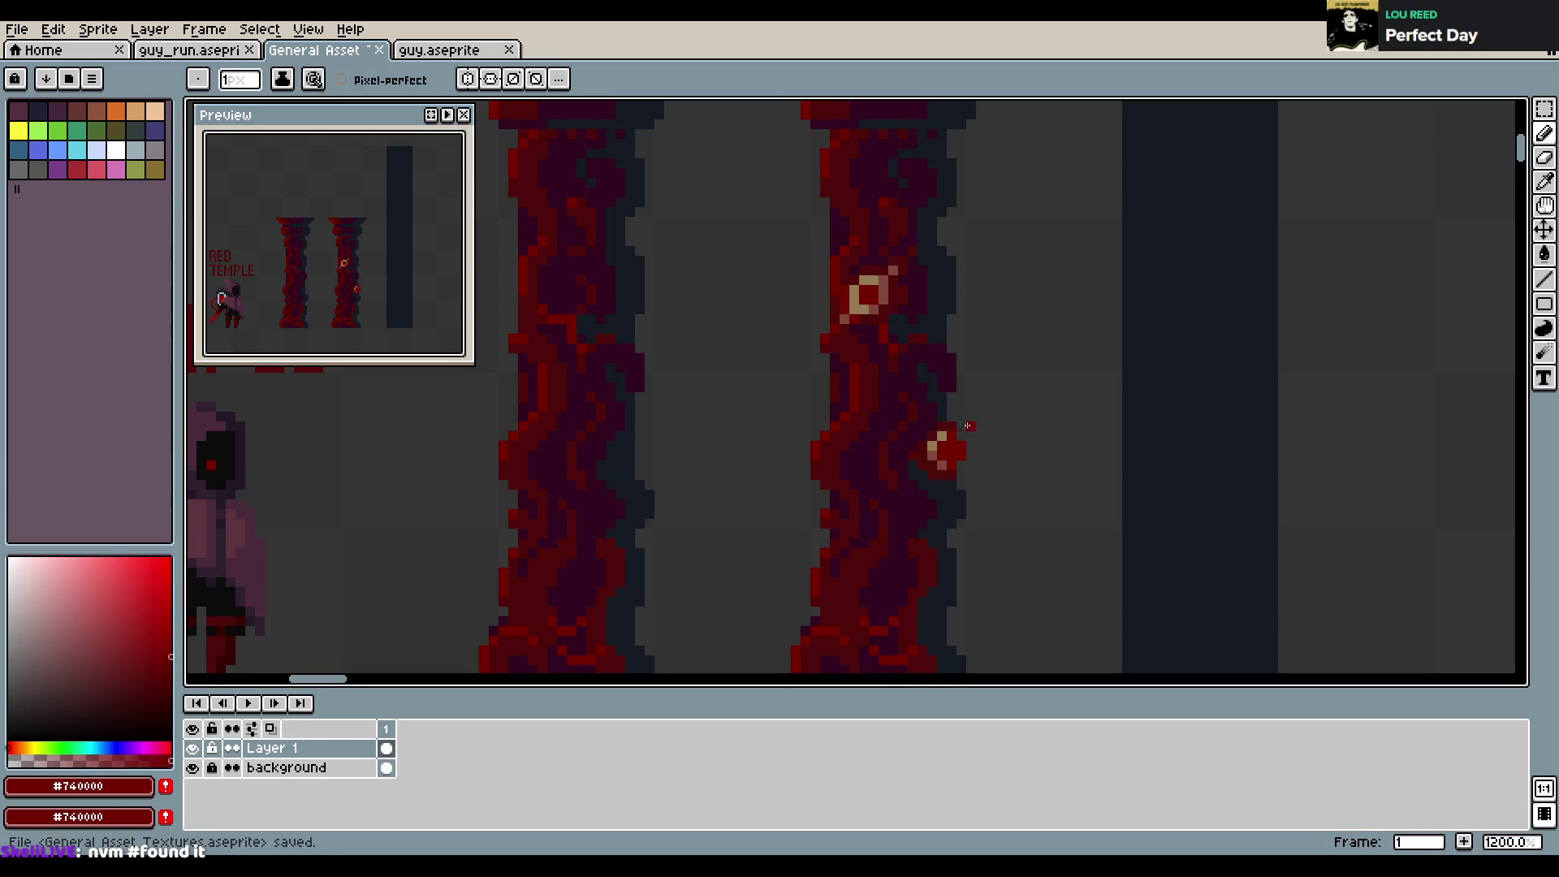
left_click(946, 279, "alt")
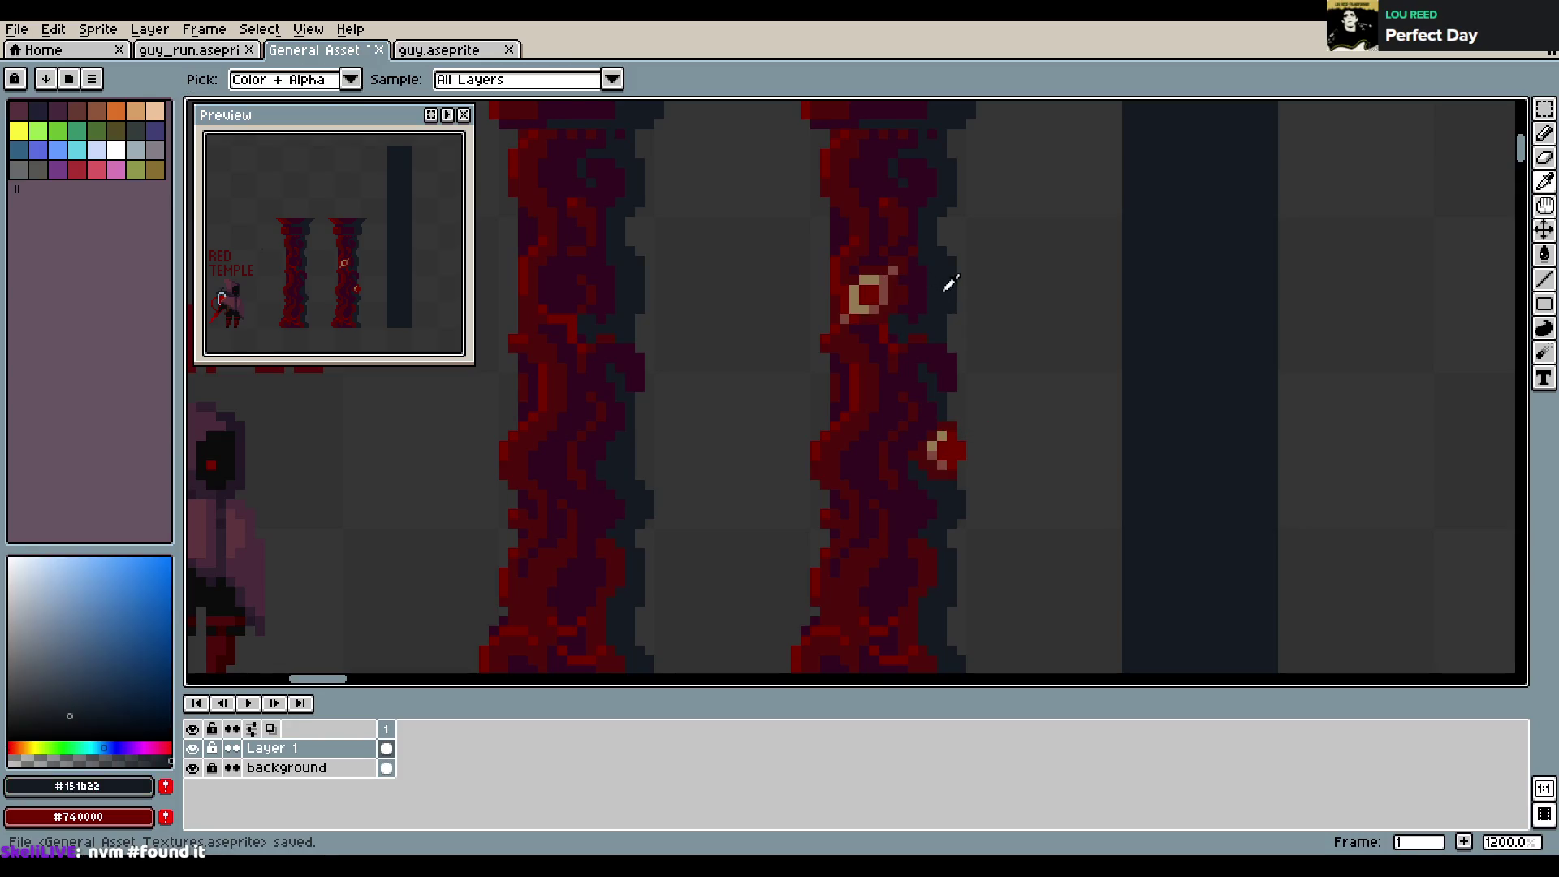
left_click(949, 453)
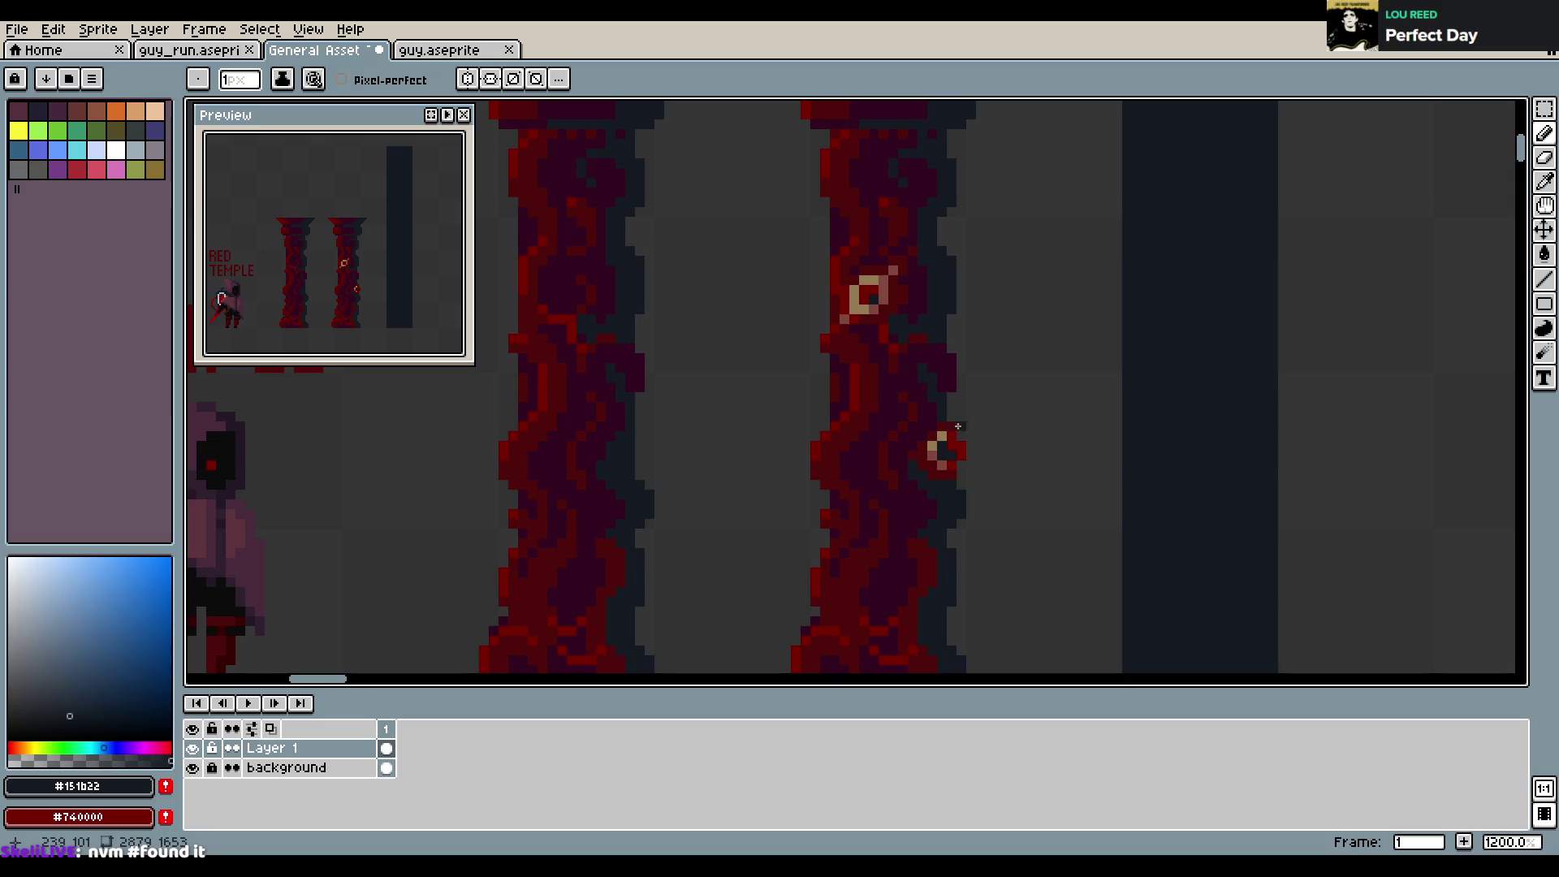
key("ctrl+z")
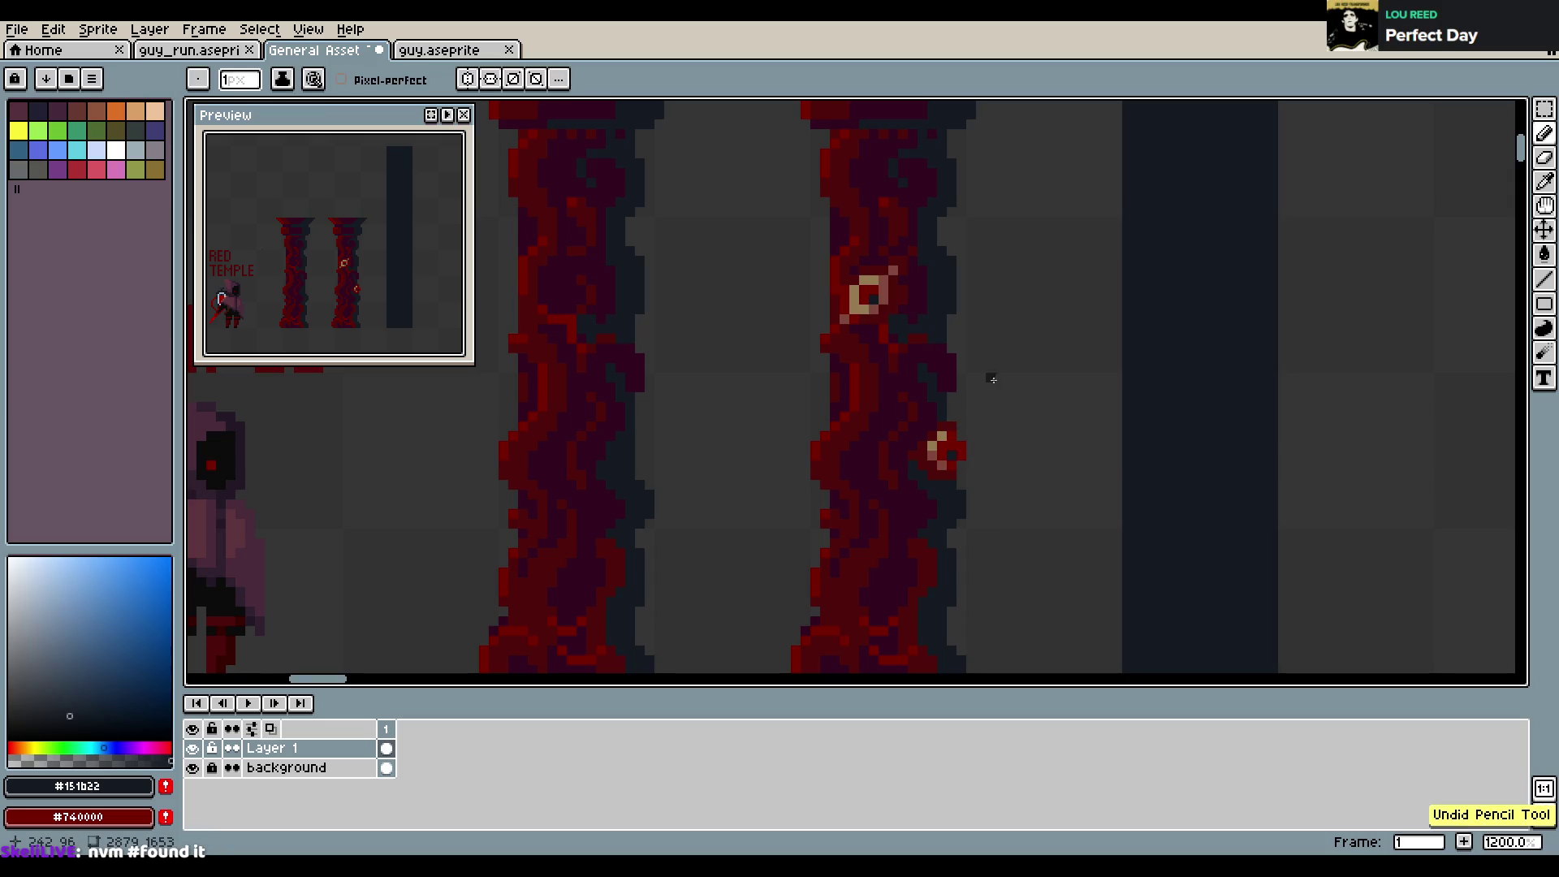
key("ctrl+s")
key("ctrl+z")
key("ctrl+z")
key("ctrl+s")
key("ctrl+z")
key("ctrl+s")
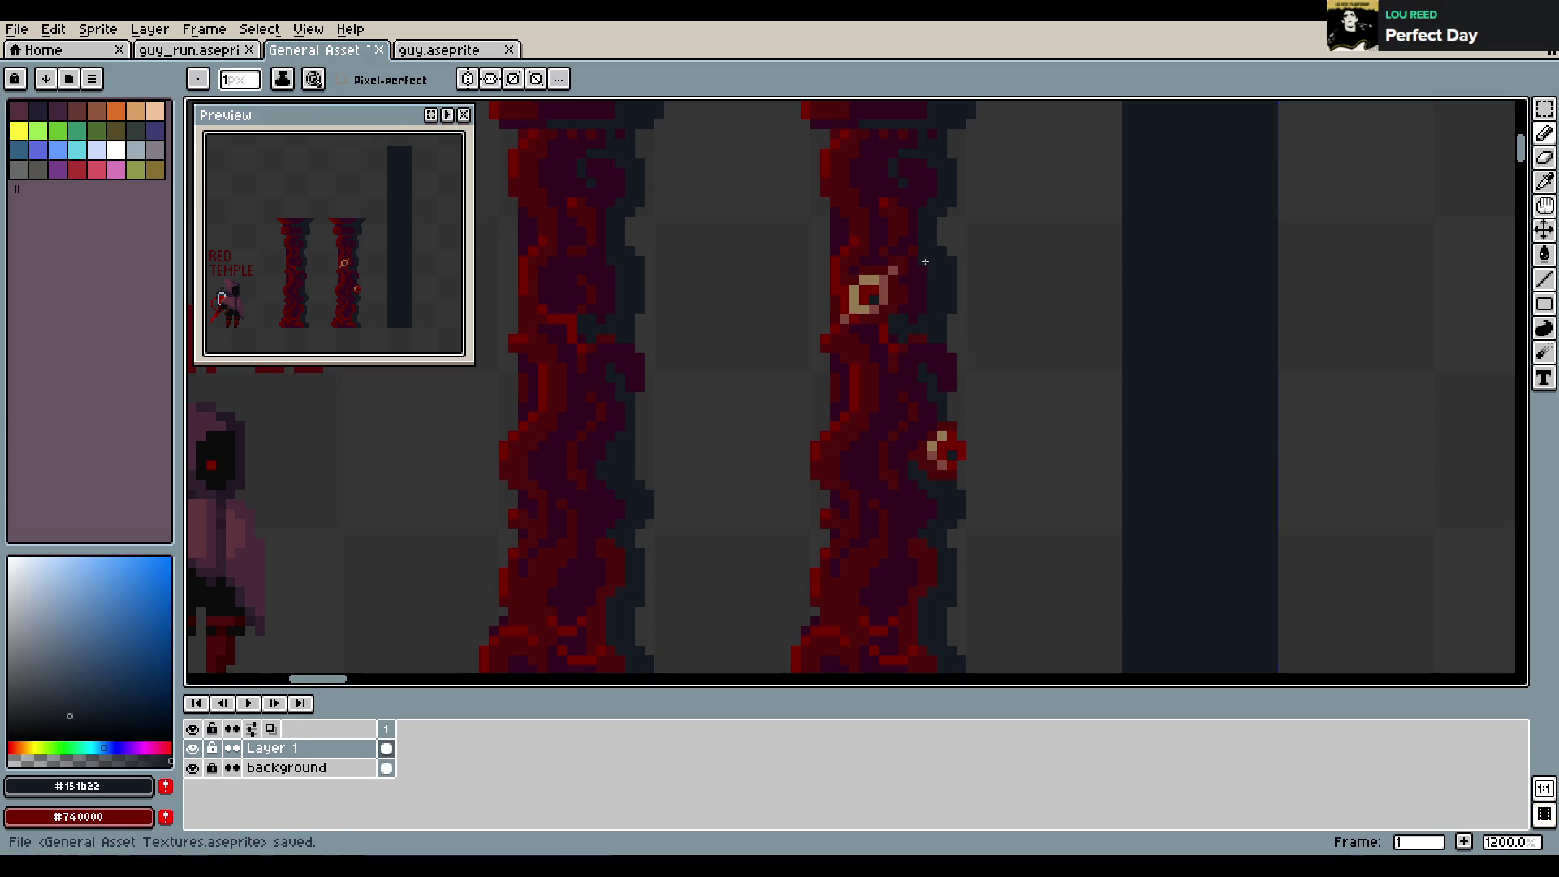
scroll(925, 271, "down", 2)
Sample the #81493c, dark red and navy pillar colours, saving the asset sheet twice
scroll(910, 318, "up", 2)
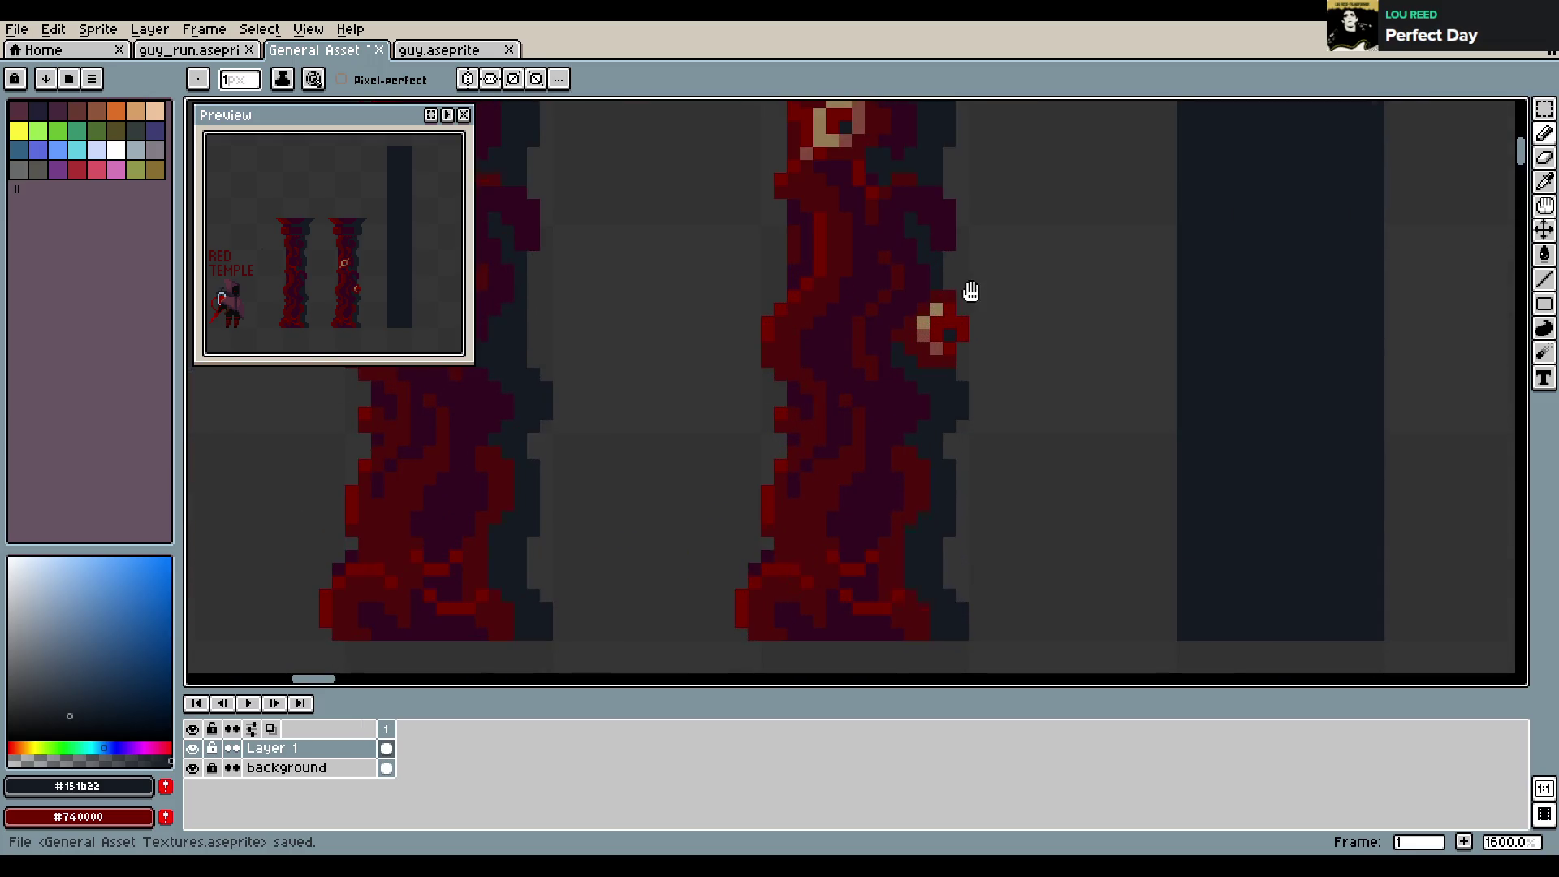
scroll(968, 293, "up", 1)
left_click(861, 349, "alt")
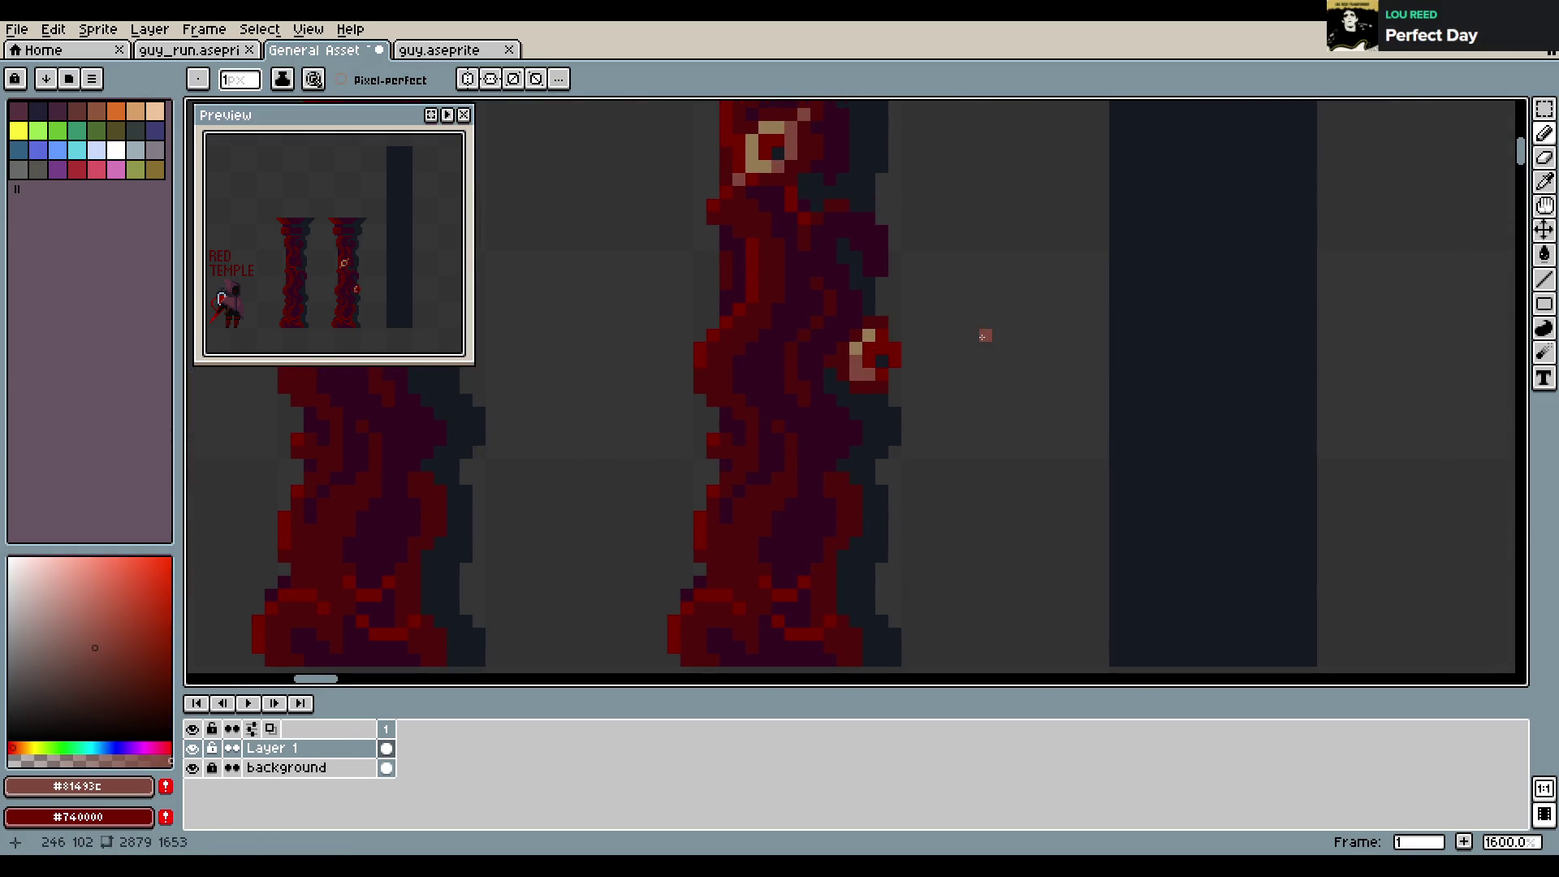
left_click(834, 399, "alt")
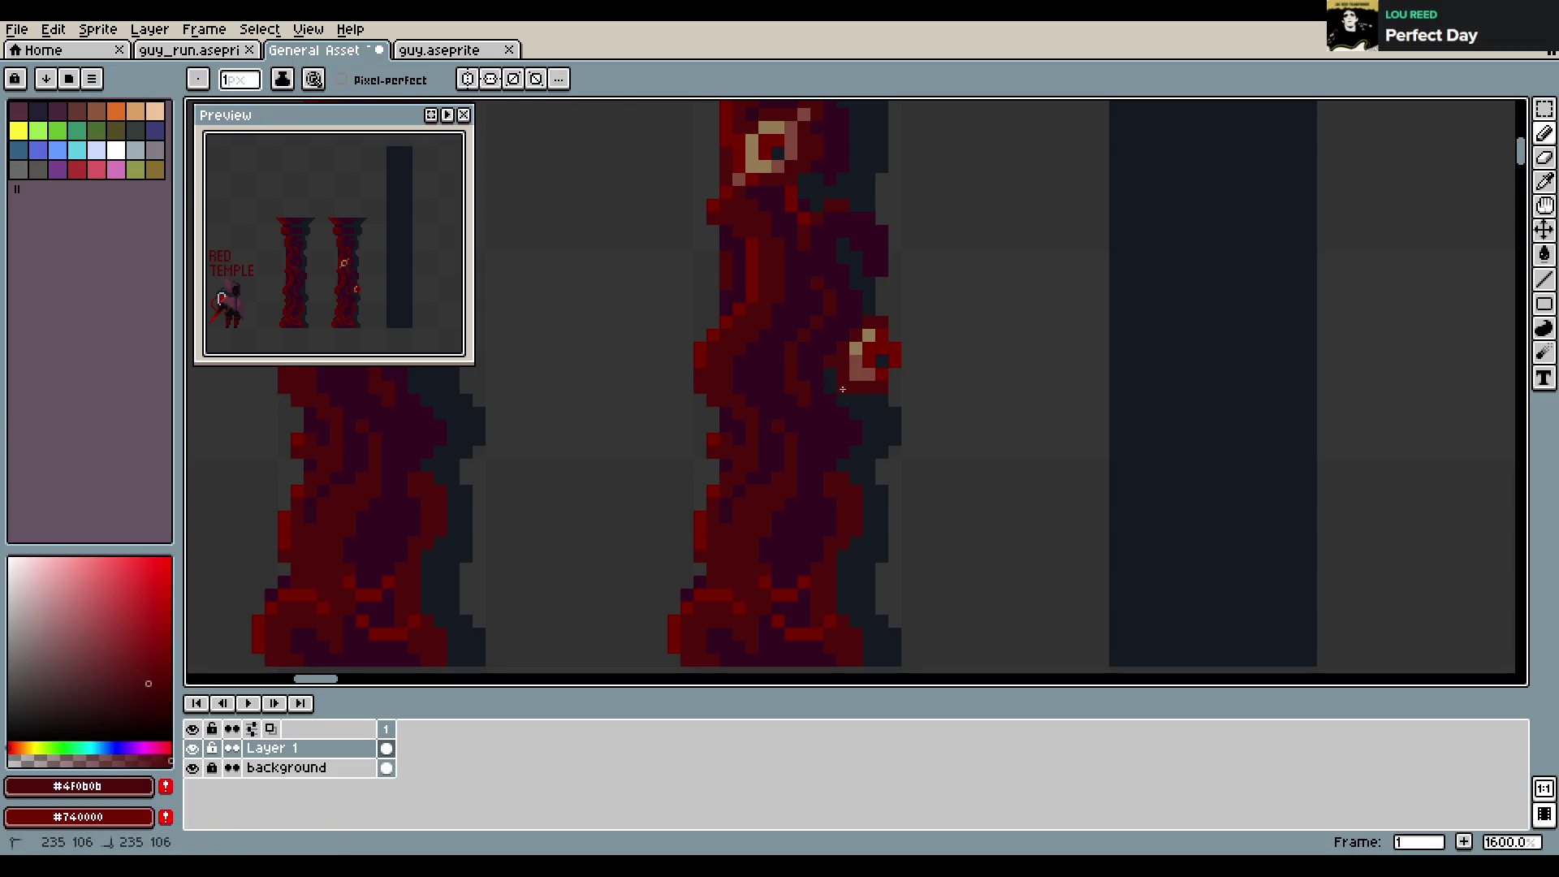
left_click(846, 359, "alt")
left_click(825, 345, "alt")
left_click(846, 352, "alt")
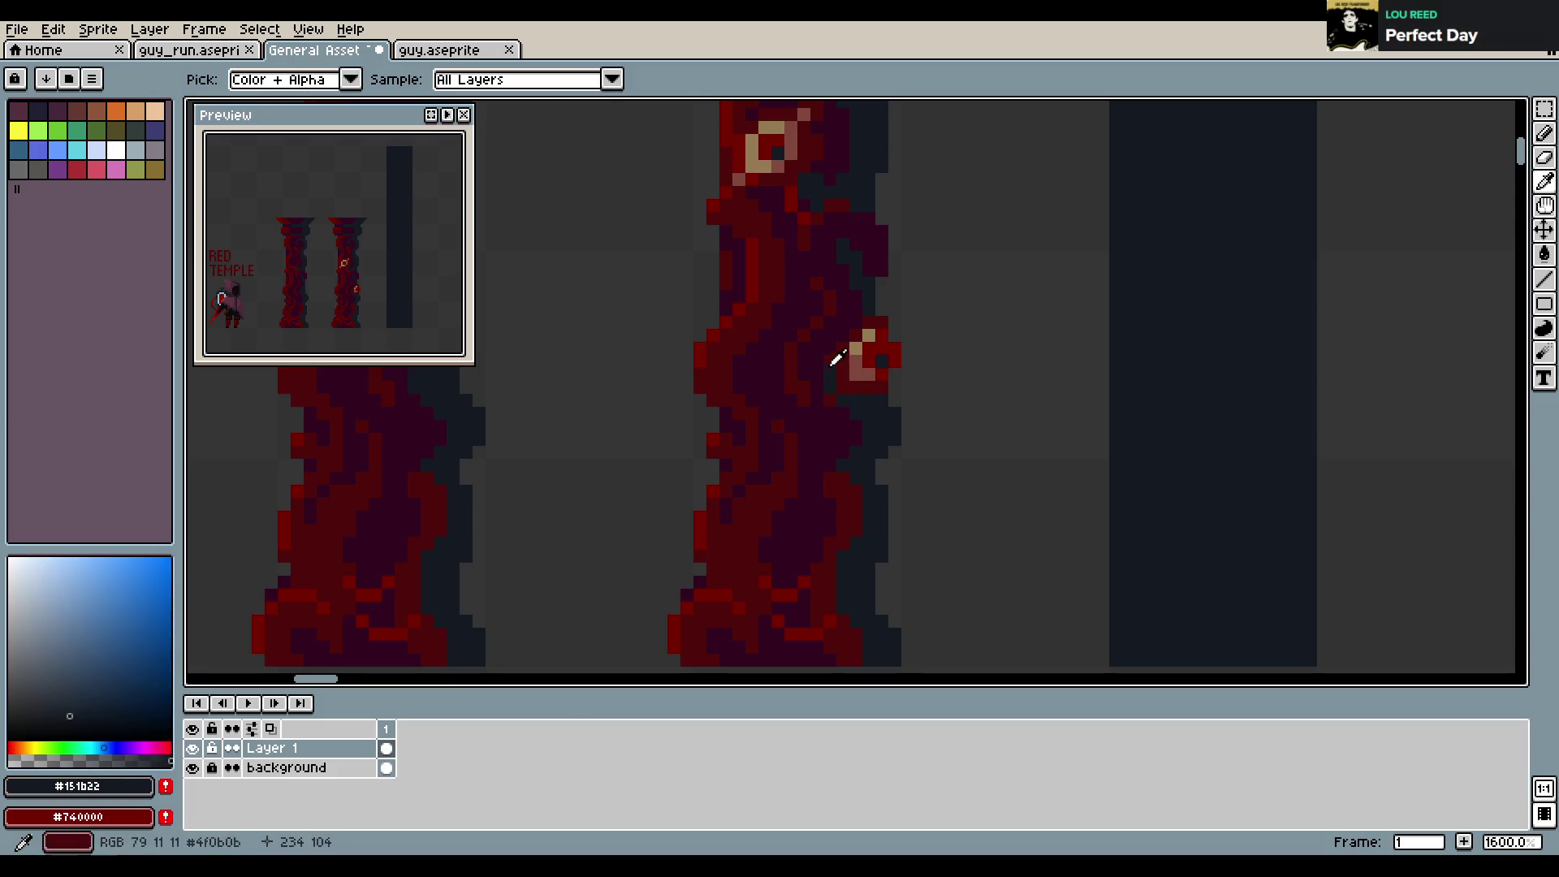
key("ctrl+s")
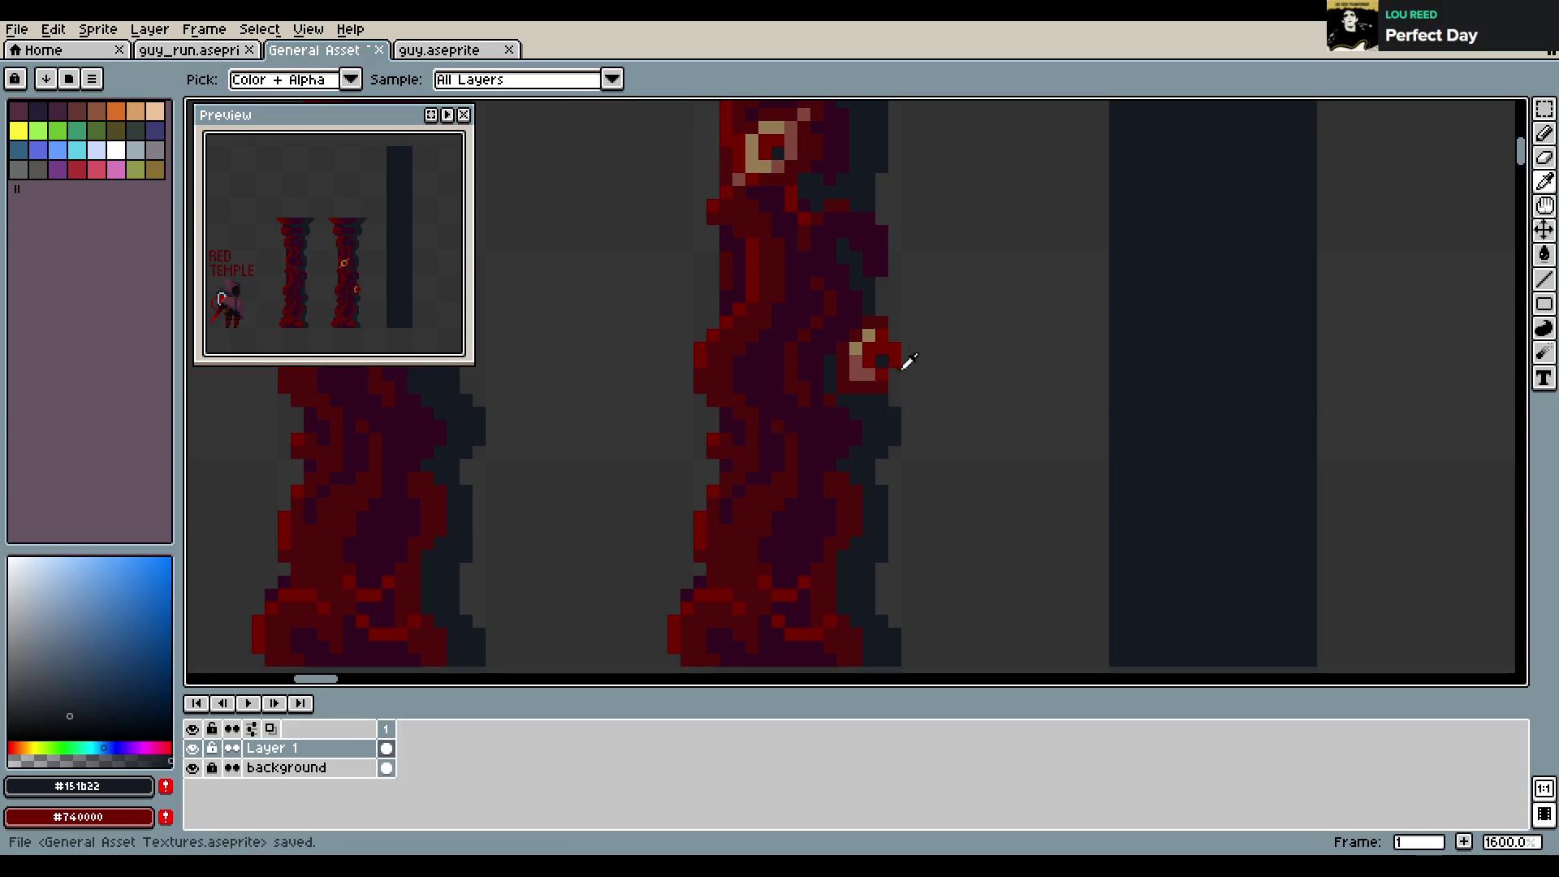
left_click(810, 421, "alt")
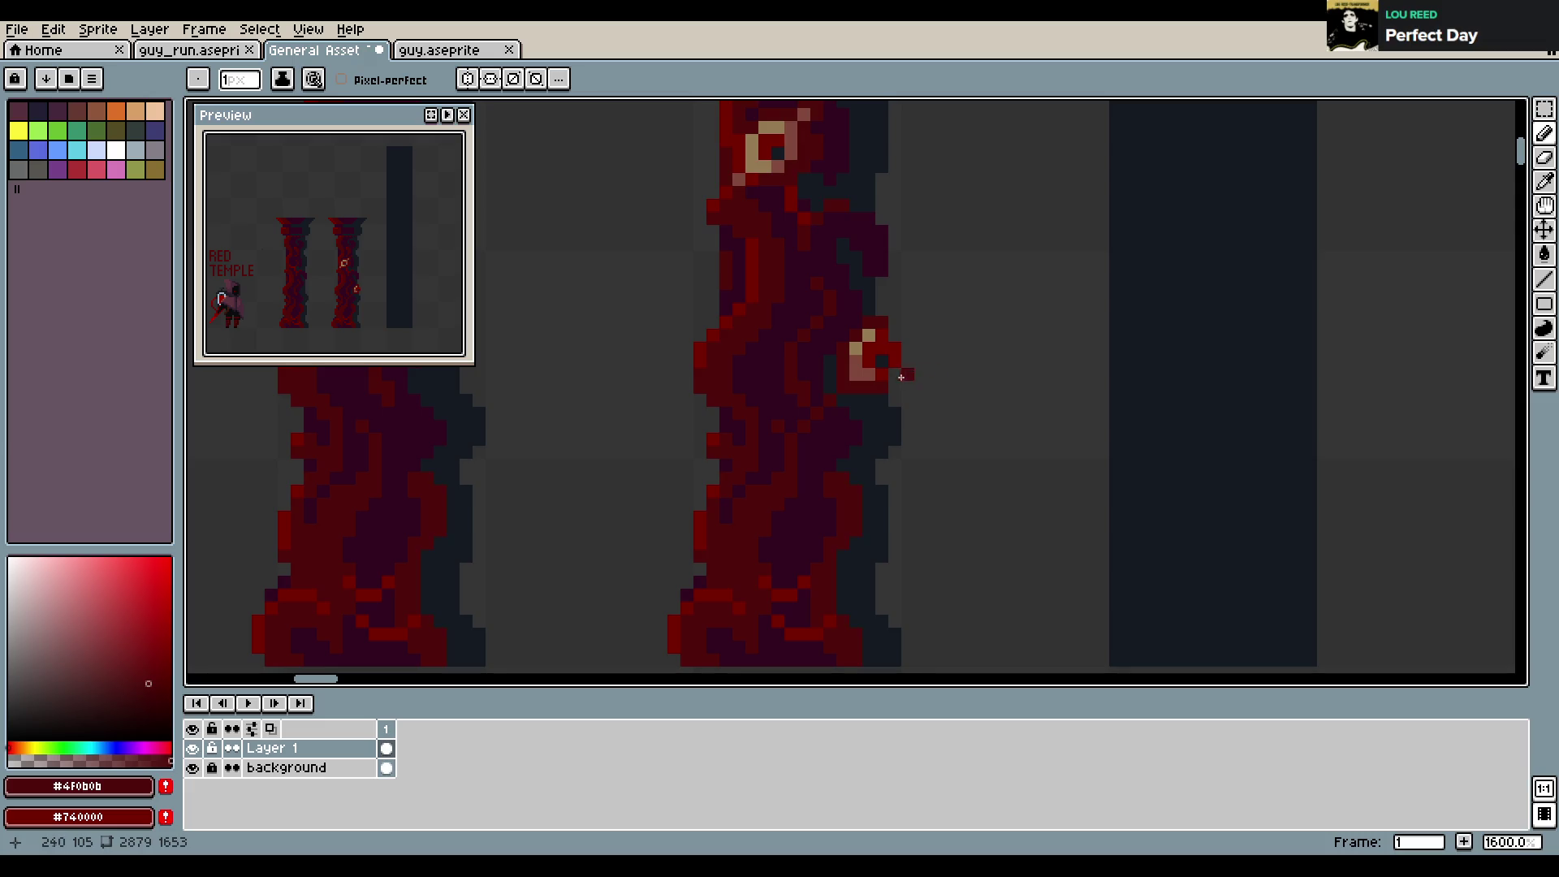
scroll(869, 402, "down", 1)
key("ctrl+s")
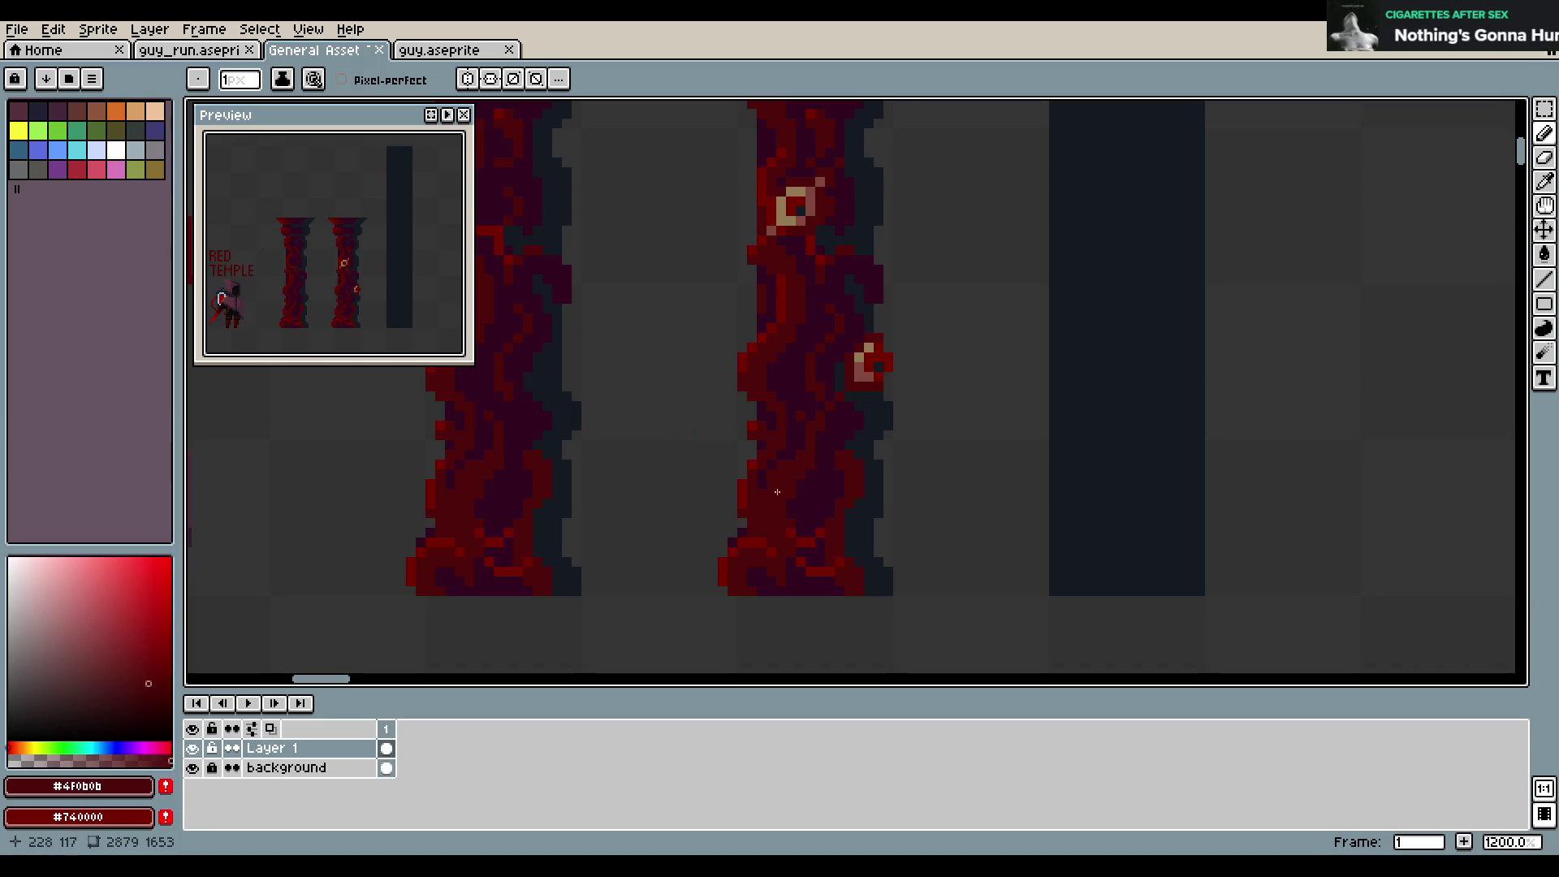
Paint a light #81493C patch low on the right vine pillar
left_click(863, 361, "alt")
left_click_drag(792, 503, 789, 491)
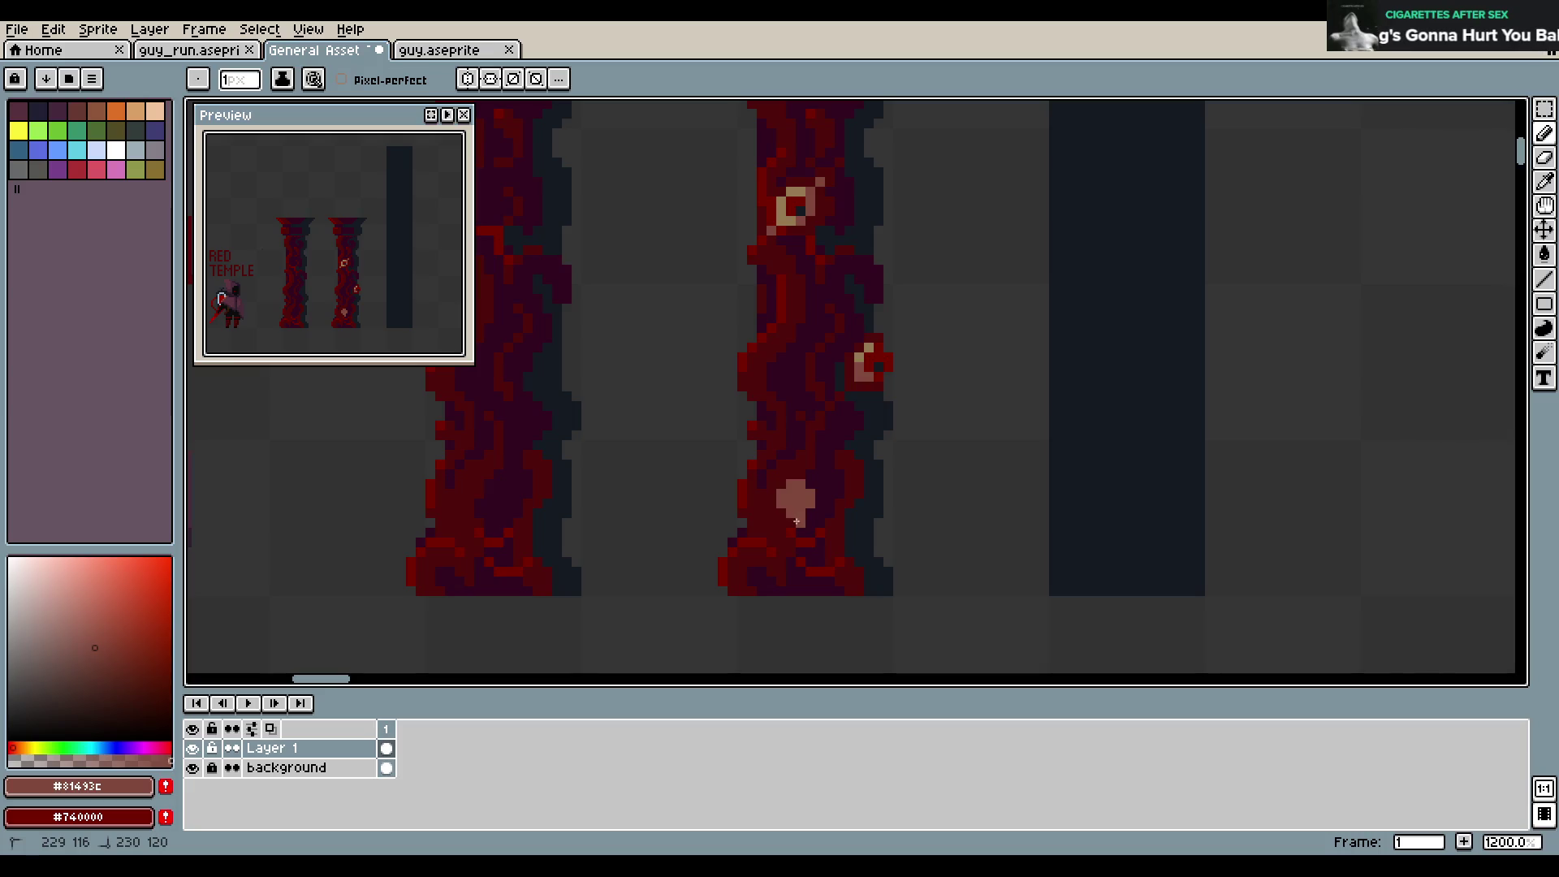
left_click(780, 512)
left_click(808, 512)
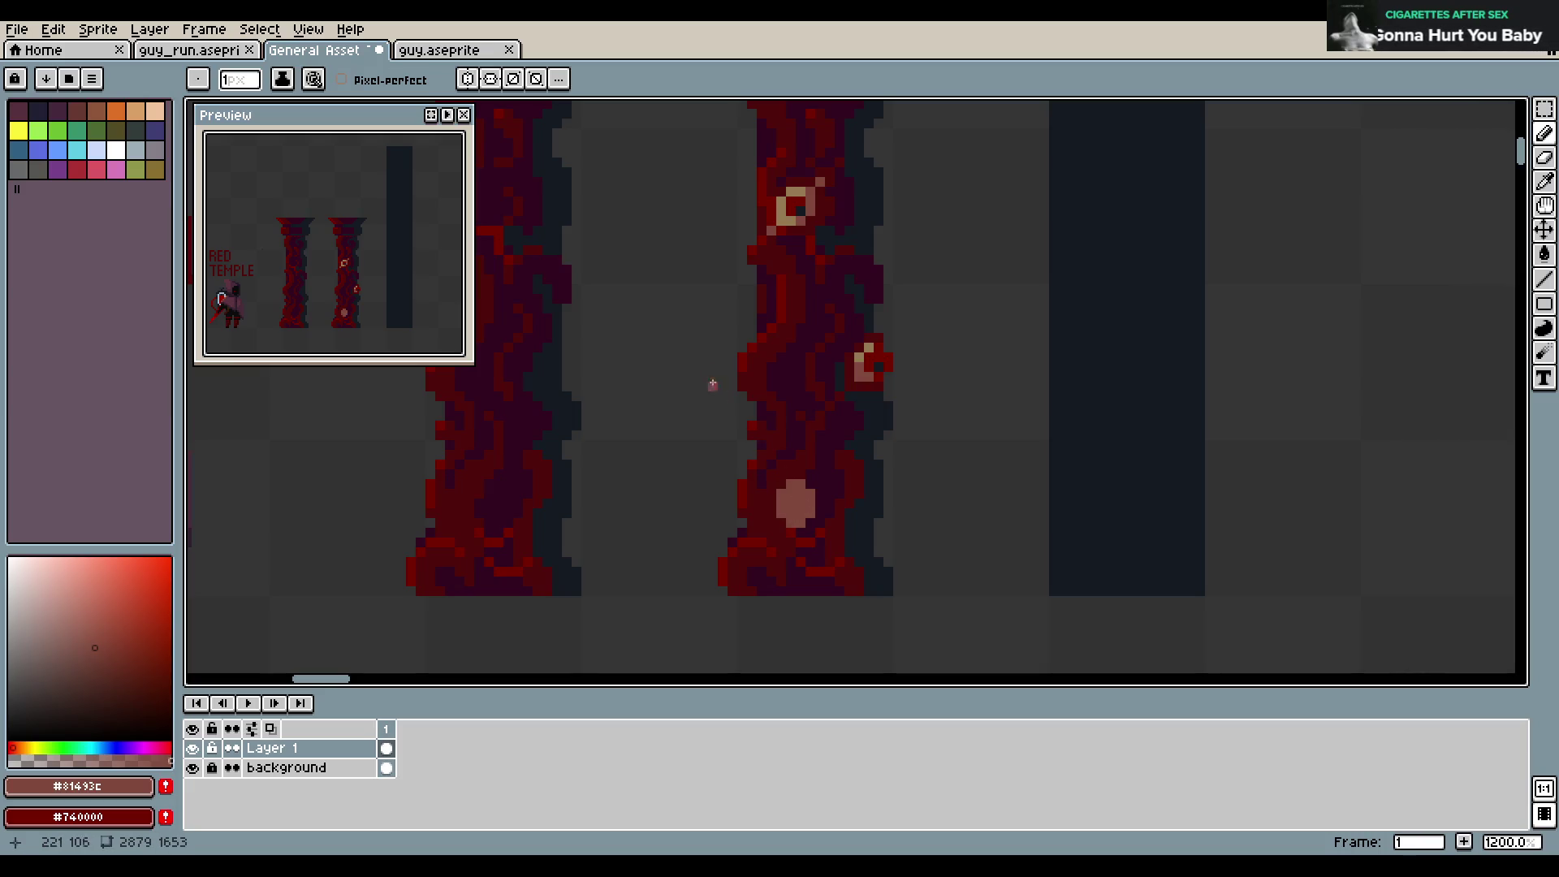
key("ctrl+y")
key("ctrl+y")
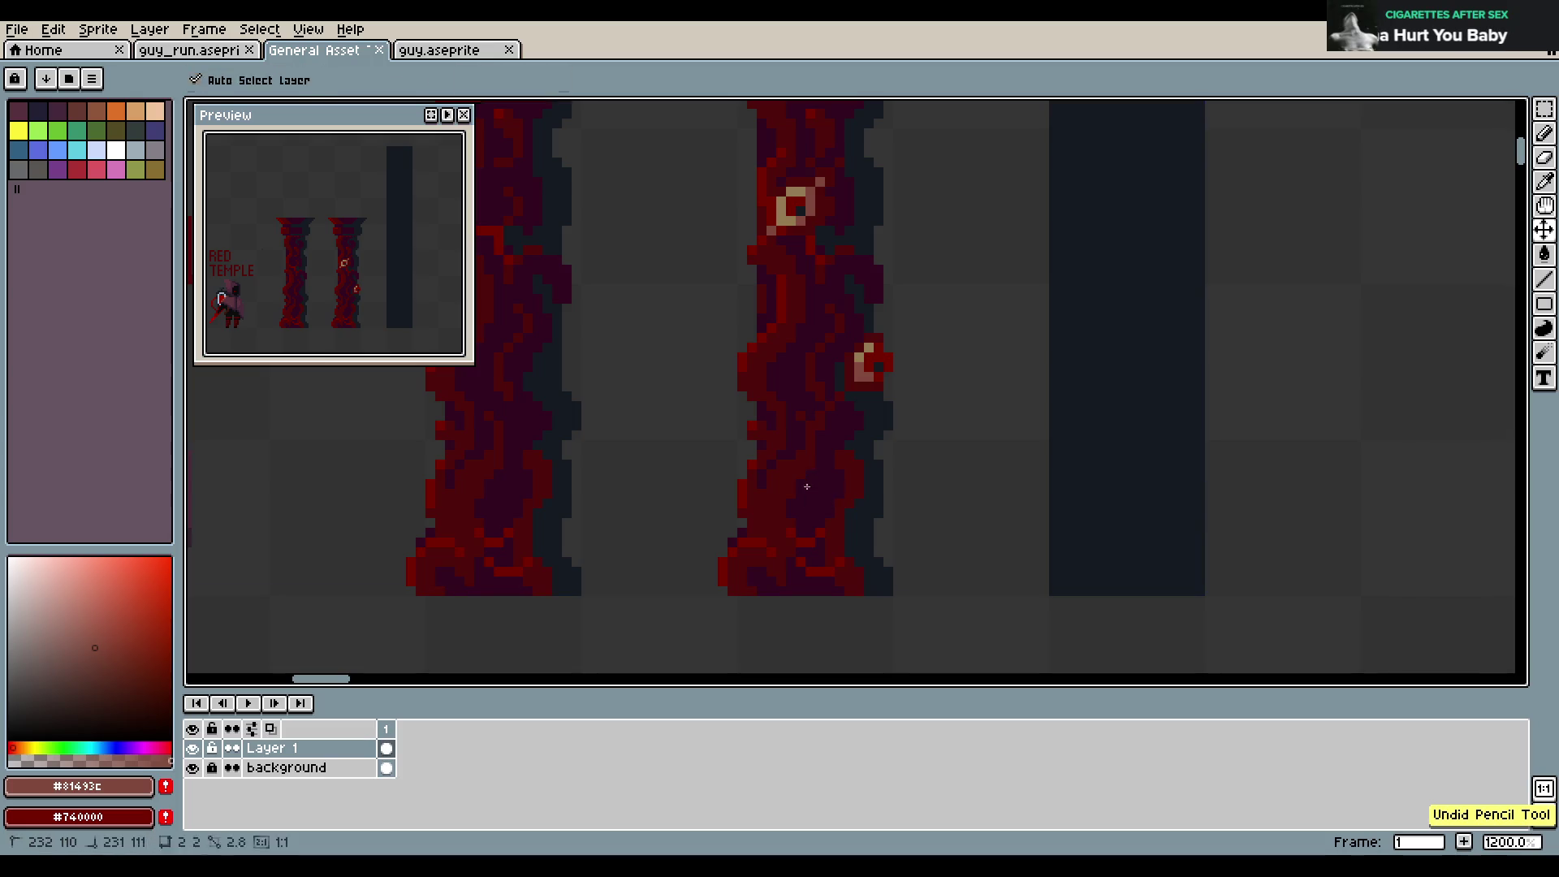
left_click_drag(763, 484, 778, 493)
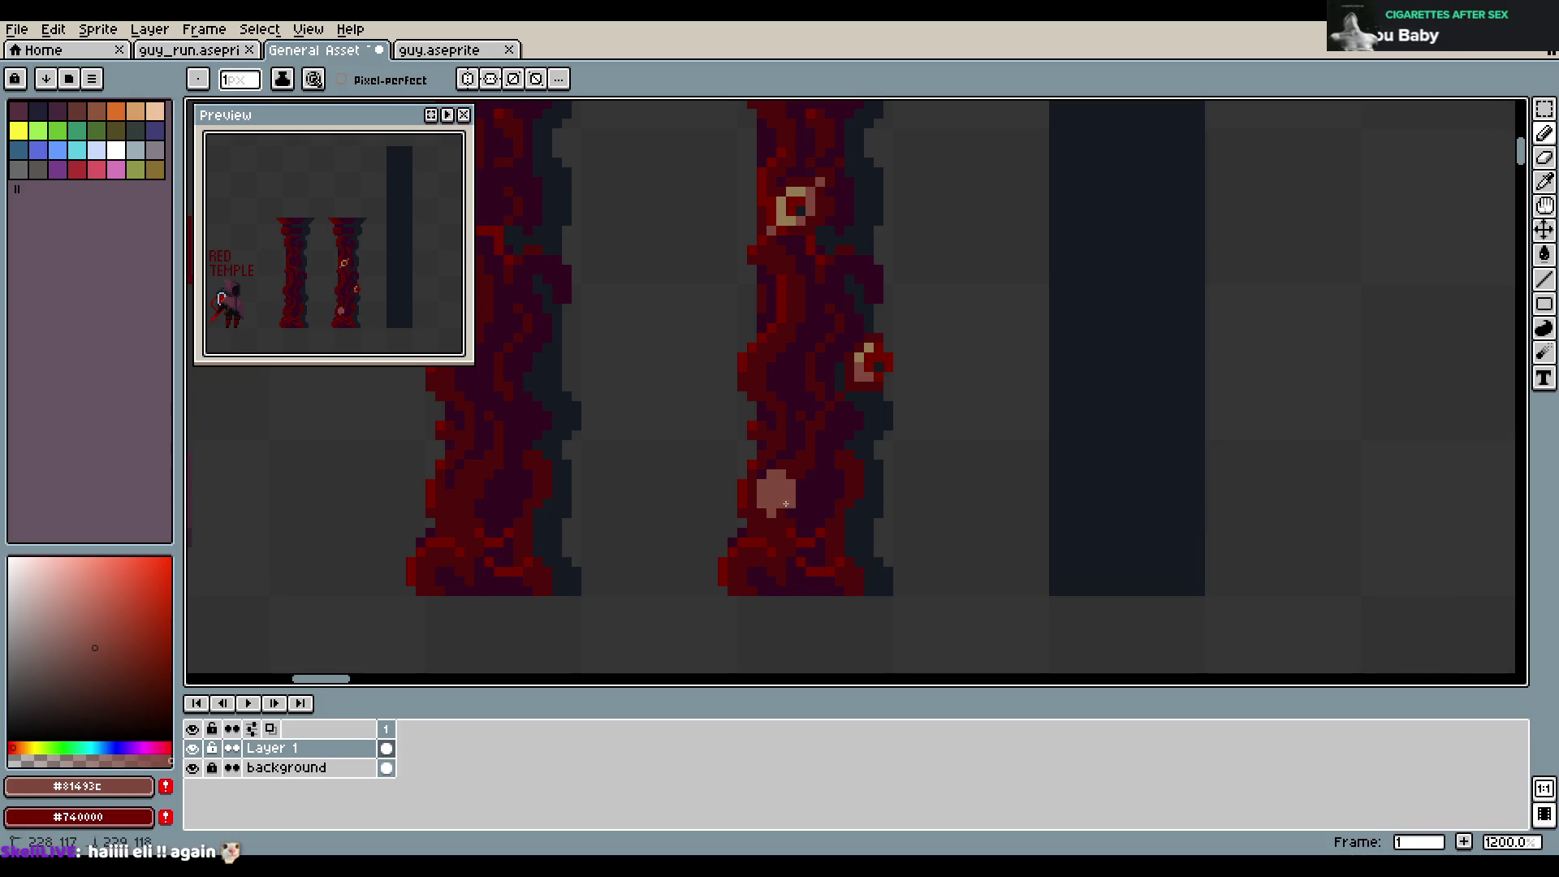
left_click(776, 518)
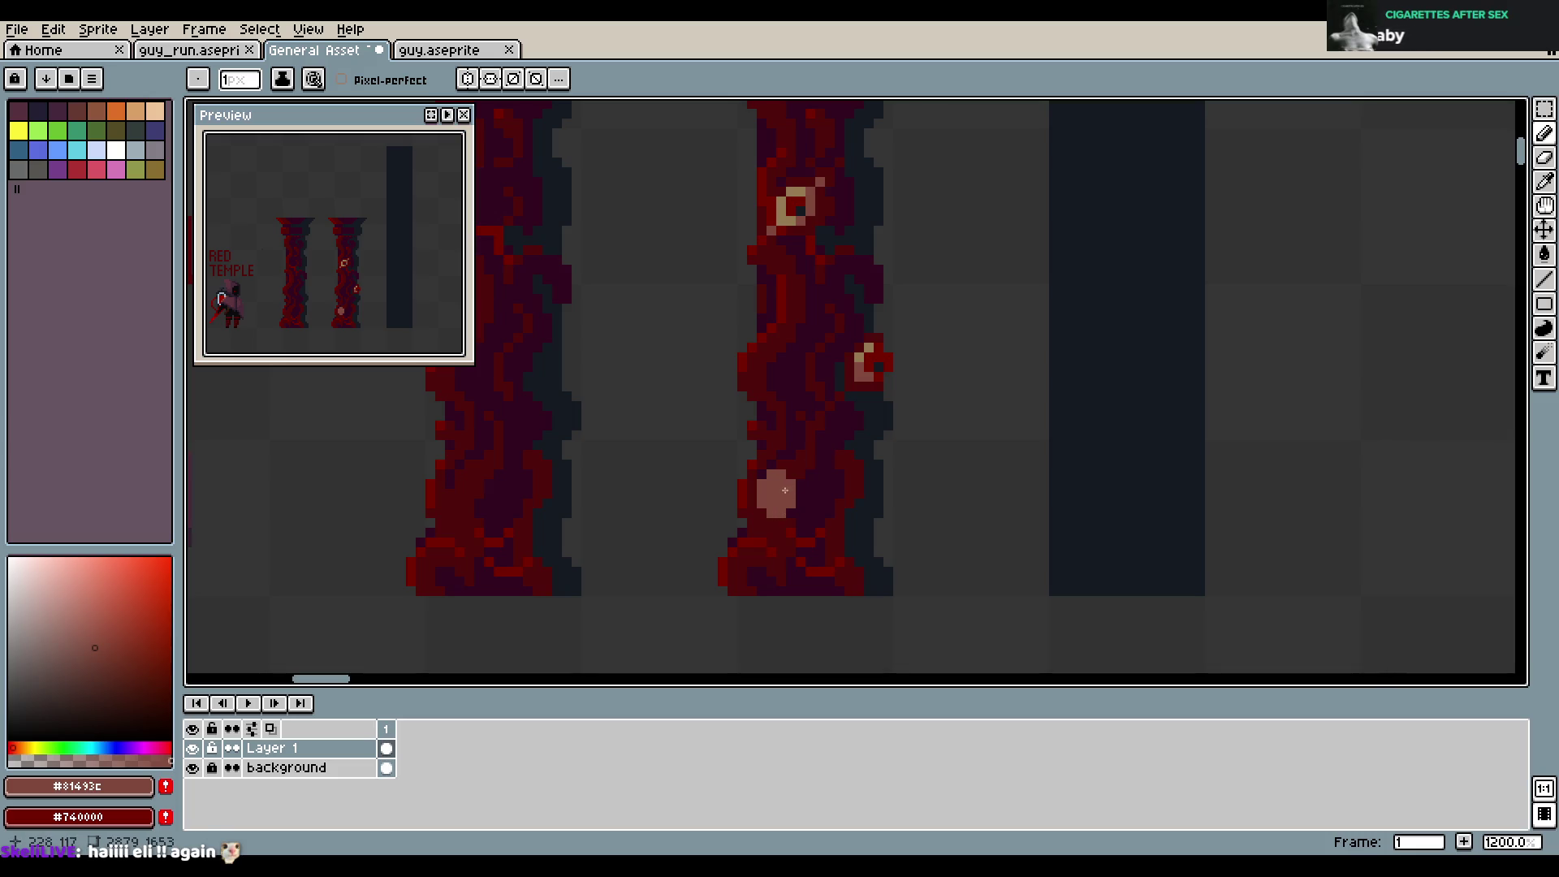
Trim the light patch back to a small square and save the asset sheet
key("ctrl+z")
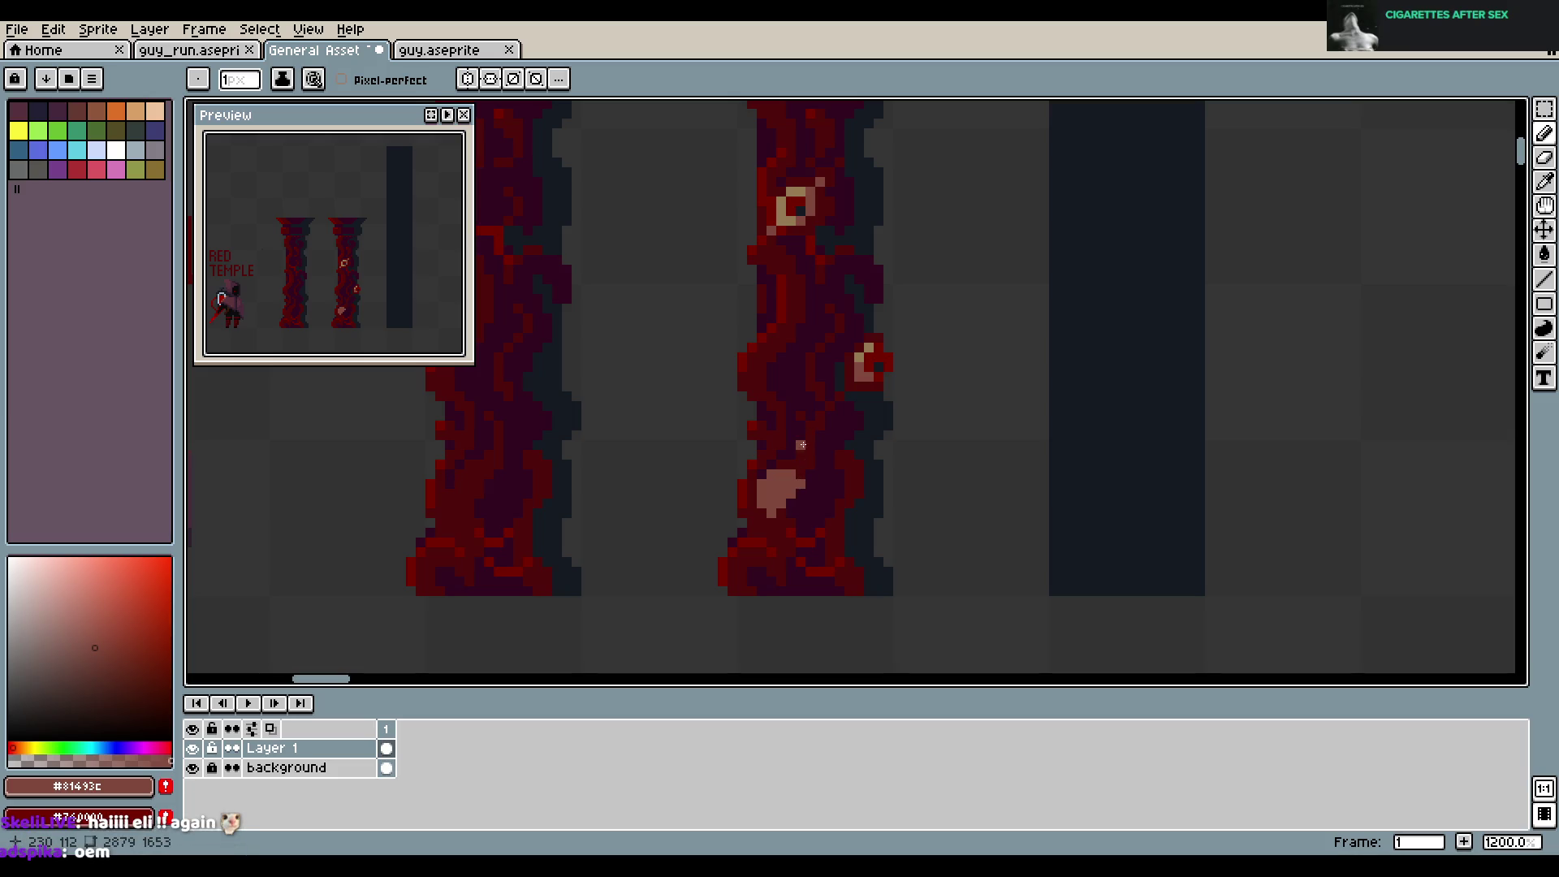
key("ctrl+z")
key("ctrl+z")
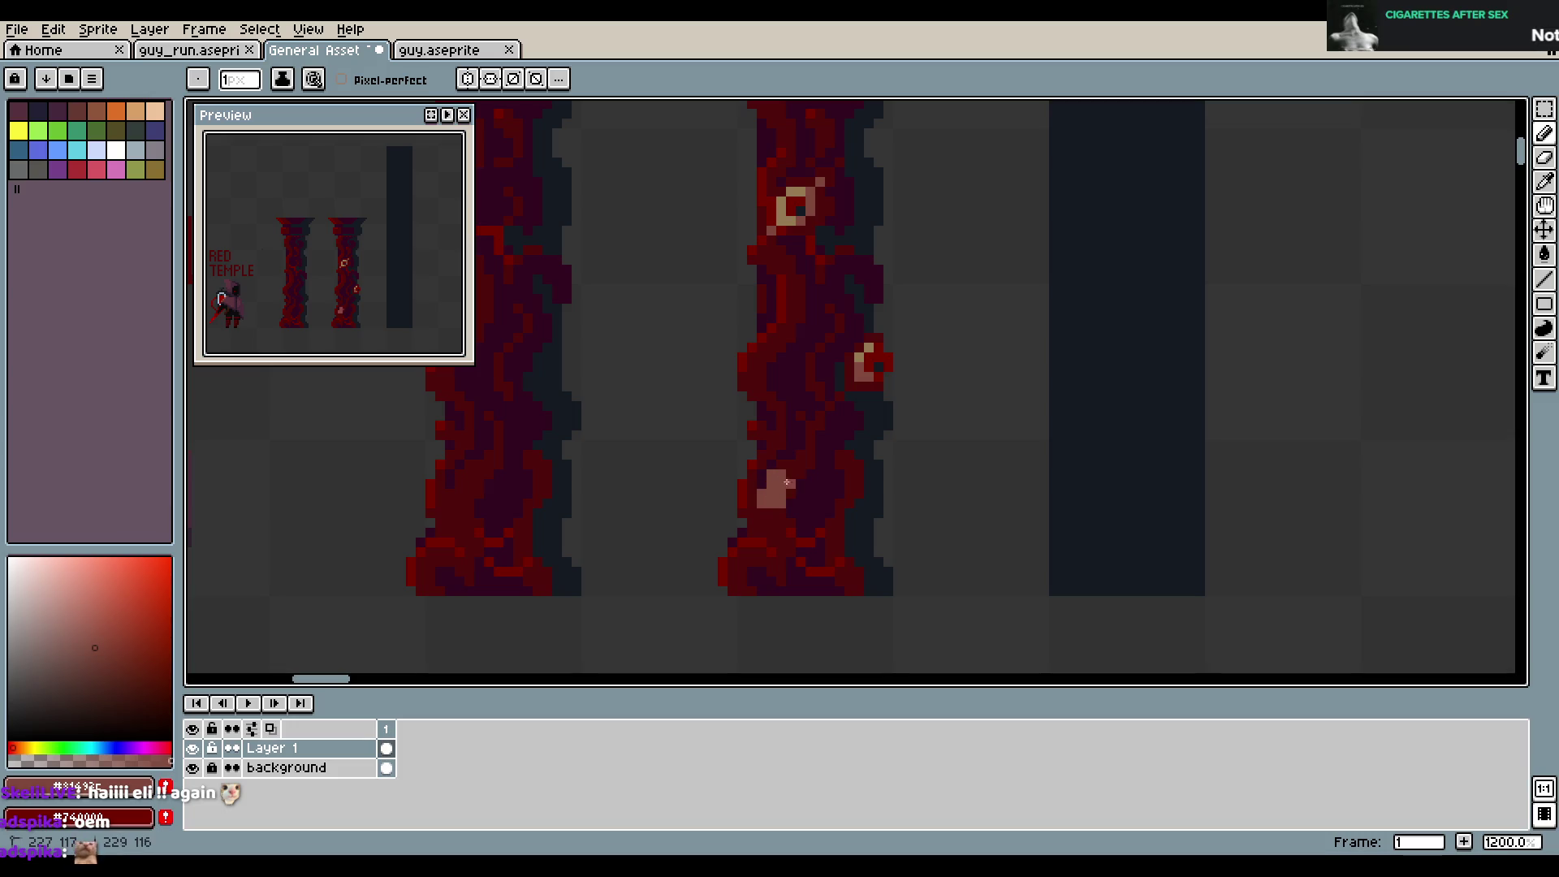
key("ctrl+z")
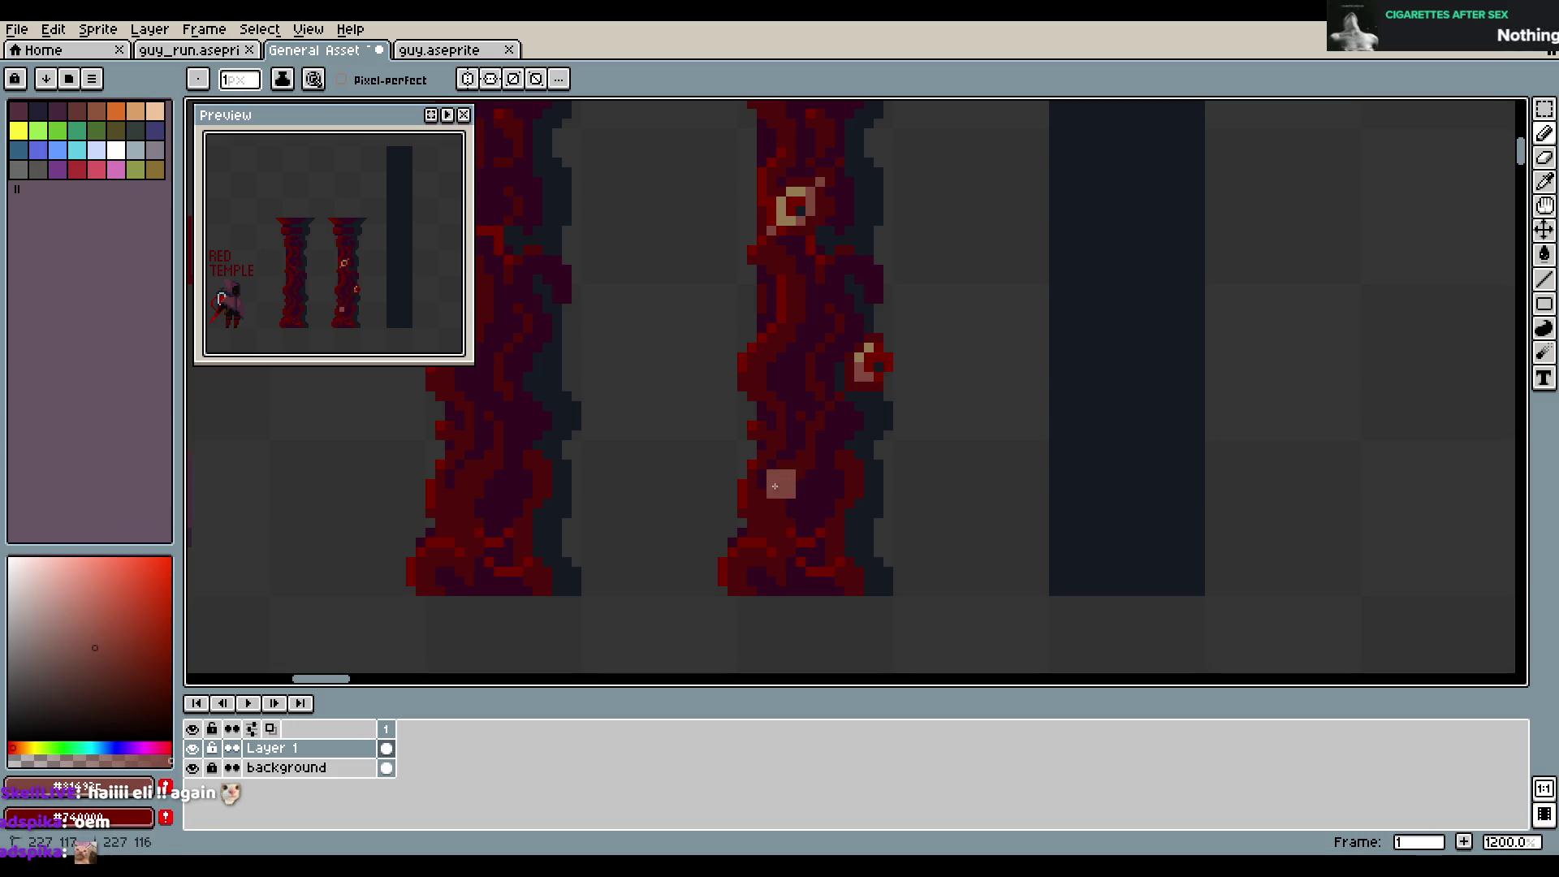
left_click_drag(772, 495, 797, 468)
key("ctrl+s")
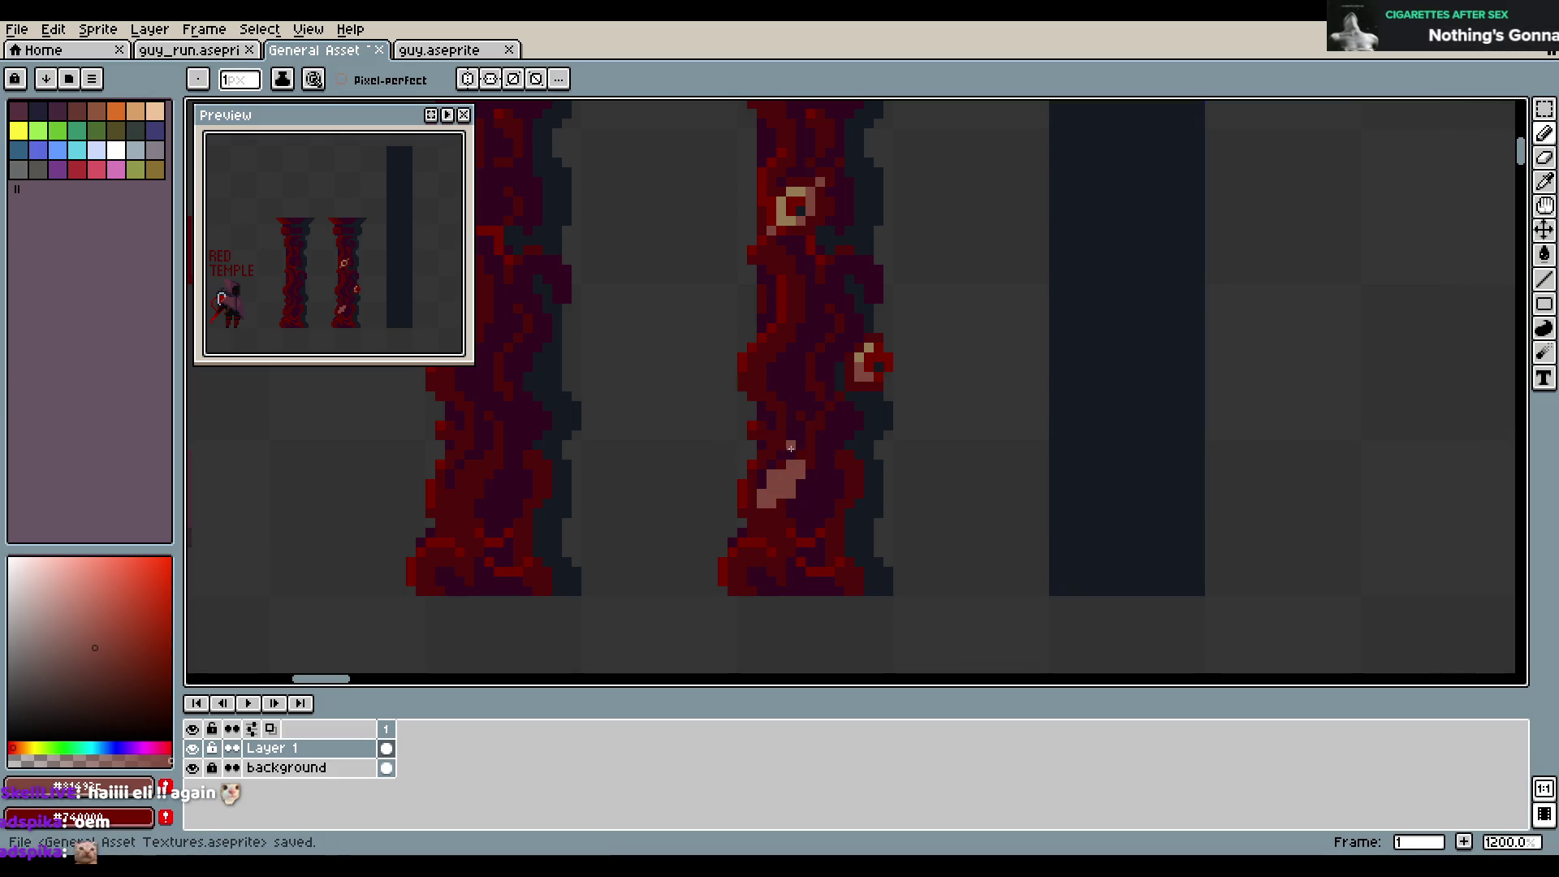
key("ctrl+z")
key("ctrl+z")
key("ctrl+z")
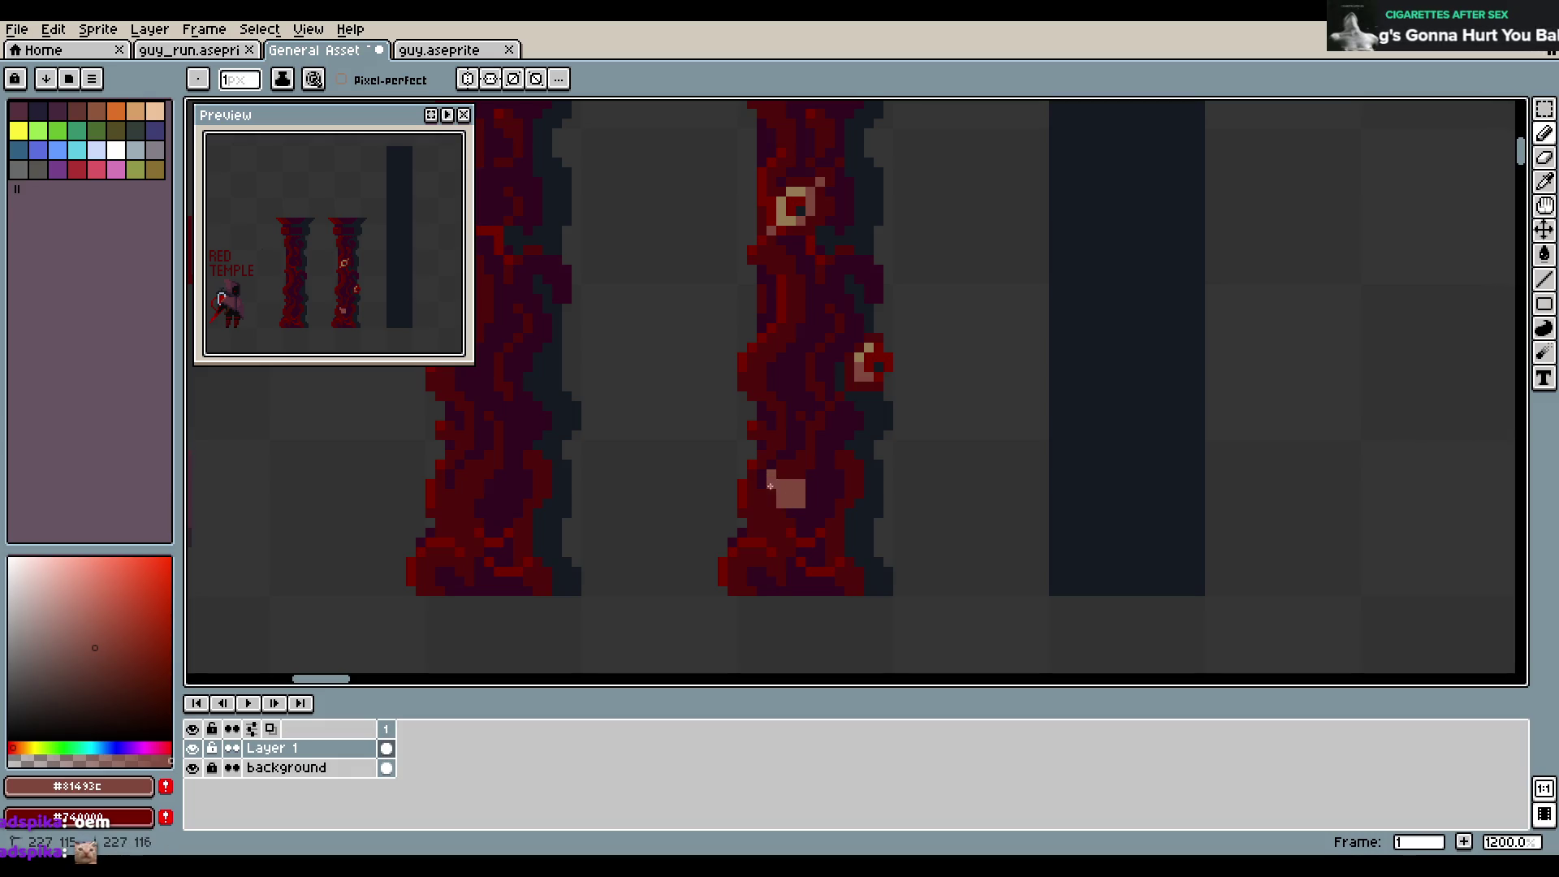
key("ctrl+s")
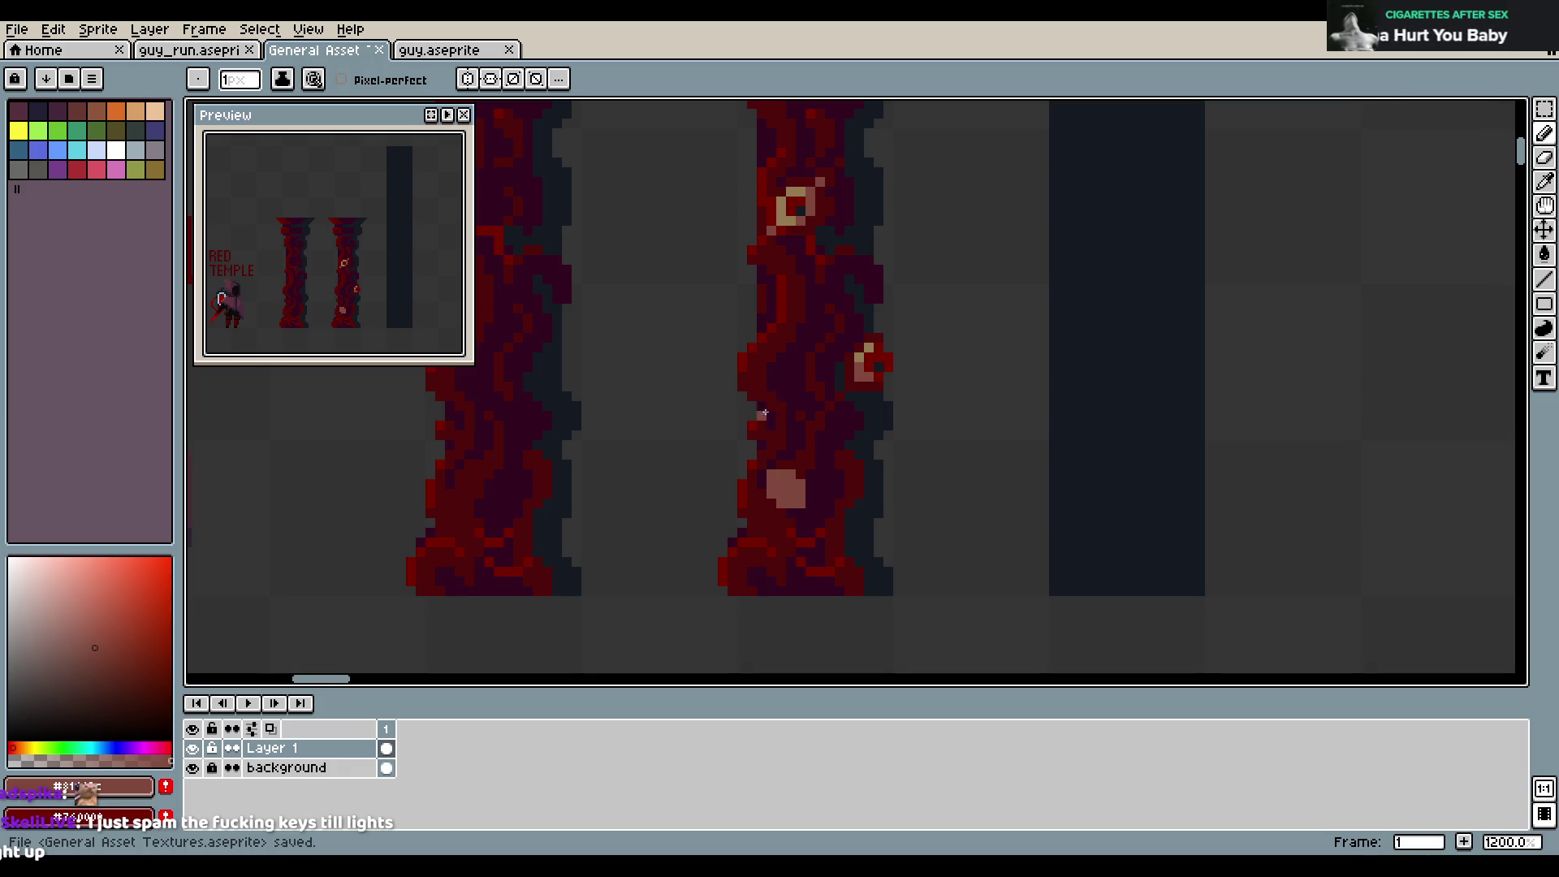
Paint a tan ring with a dark red #740000 centre onto the light square, then save
left_click(859, 357, "alt")
mouse_move(771, 472)
left_mouse_down()
mouse_move(771, 495)
mouse_move(791, 493)
left_mouse_up()
left_click(830, 404, "alt")
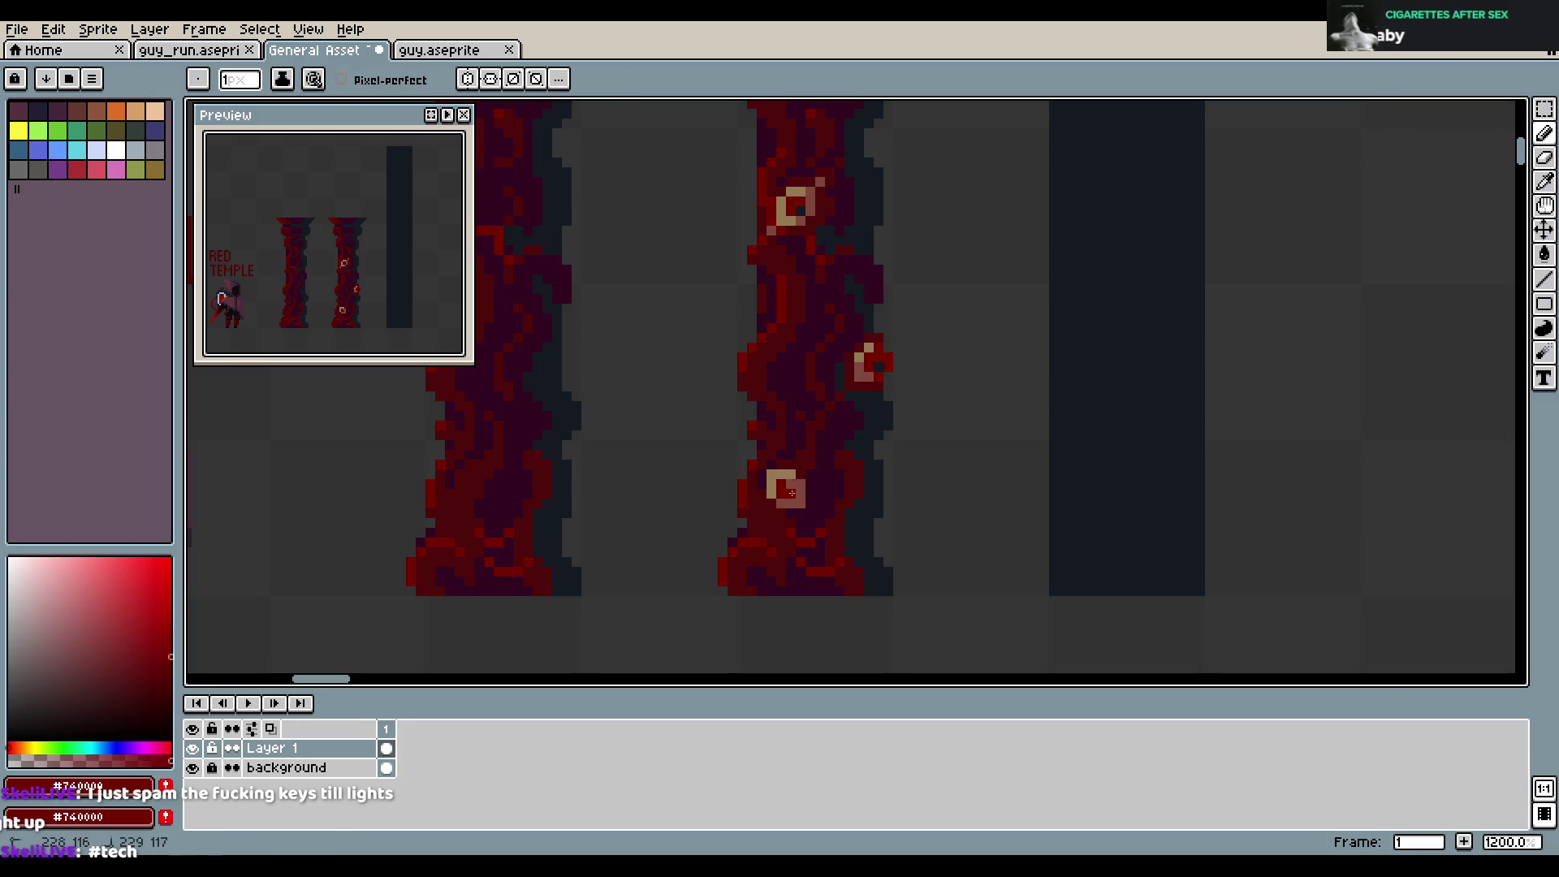
left_click(799, 208, "alt")
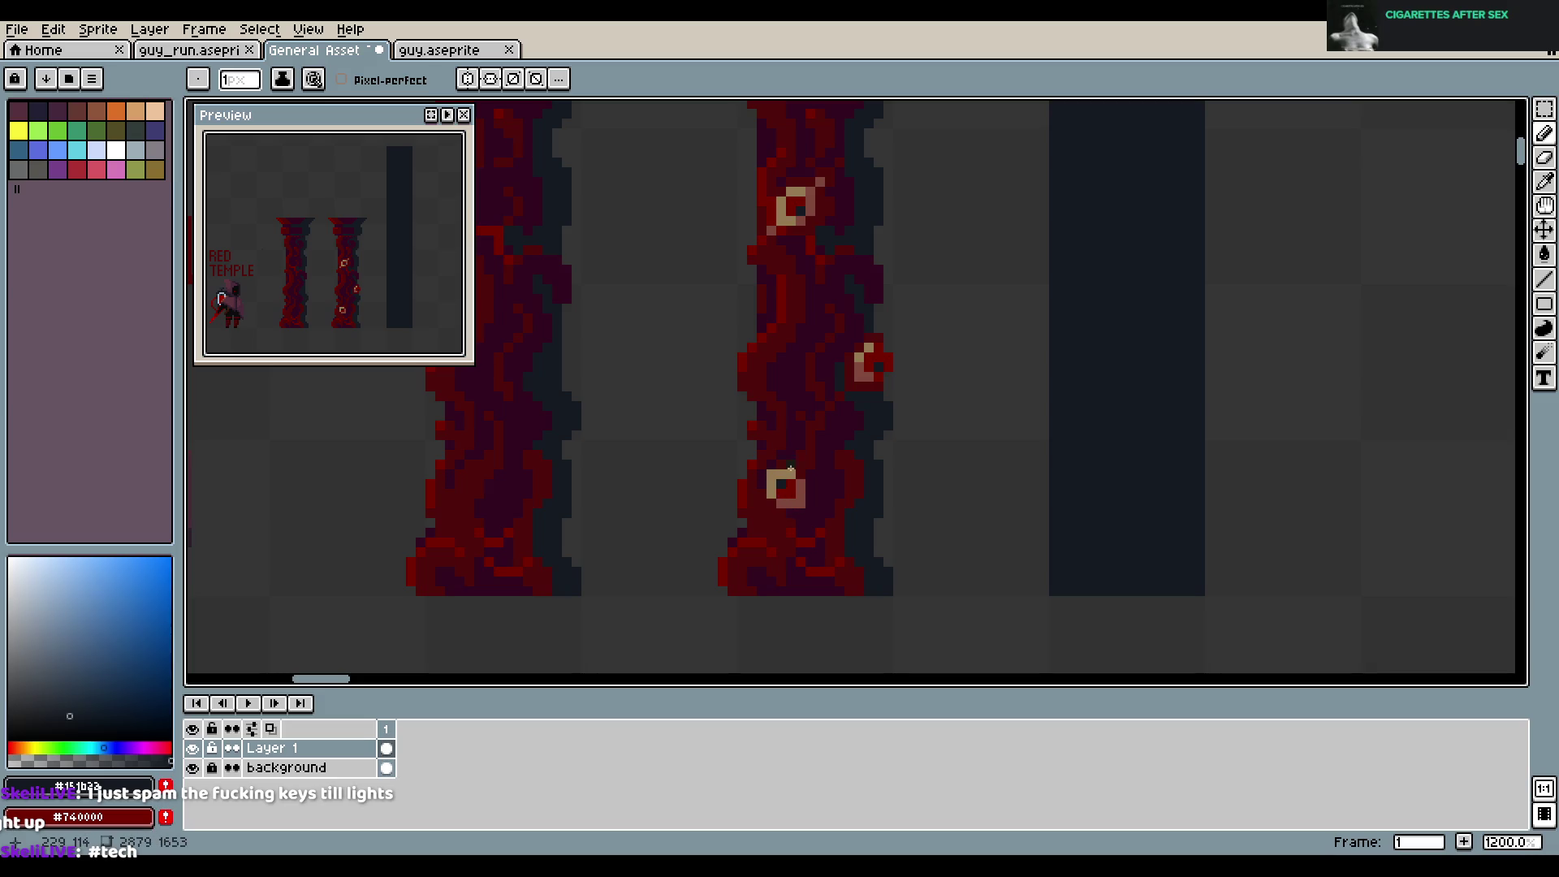
key("ctrl+z")
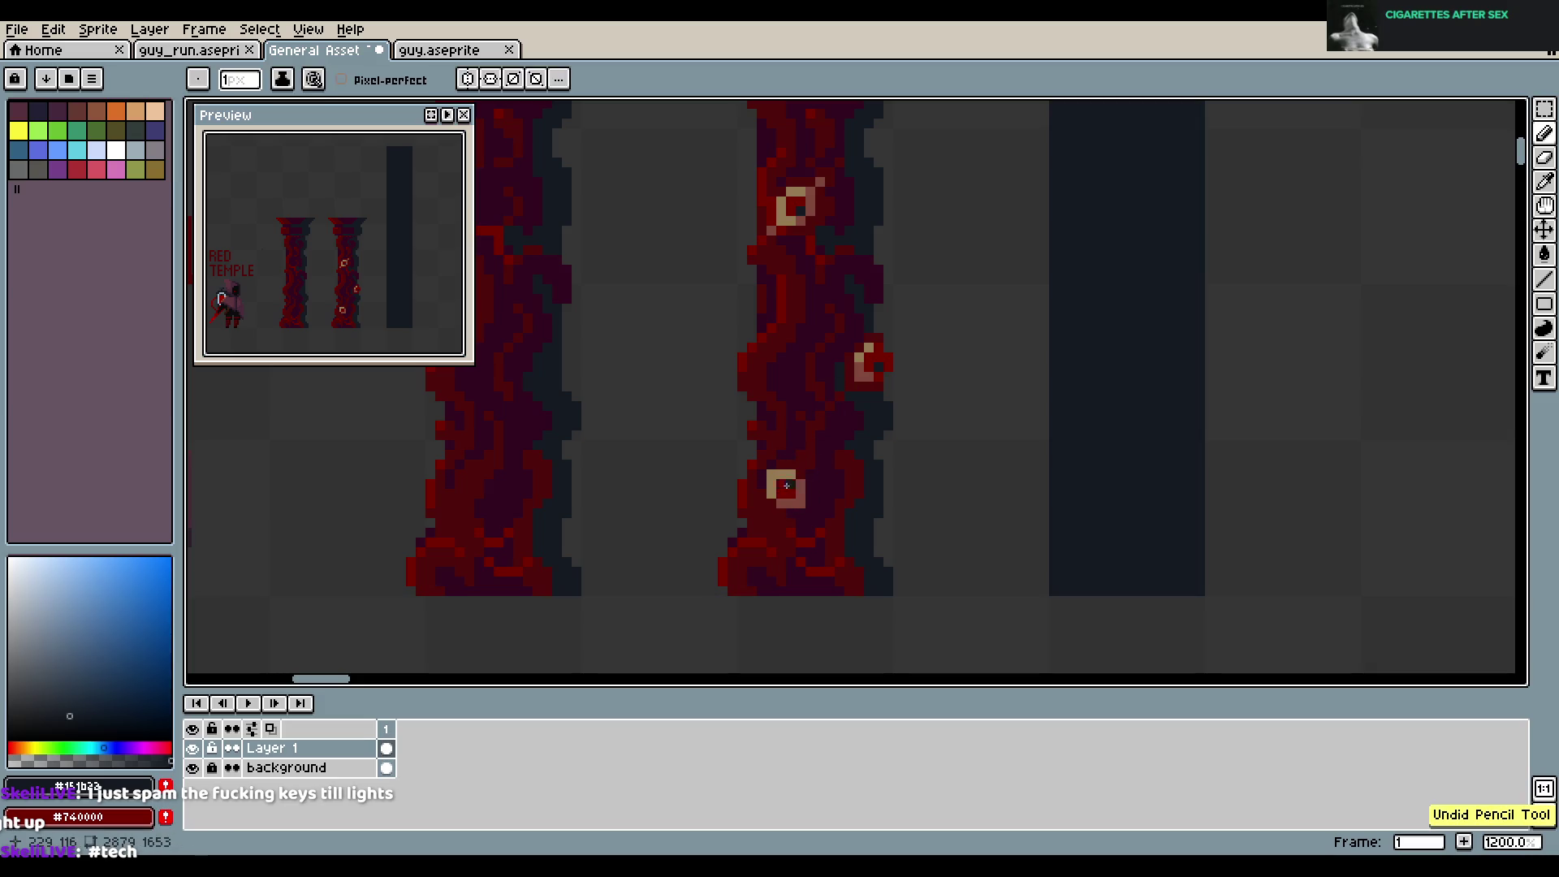
left_click(797, 455, "alt")
key("ctrl+z")
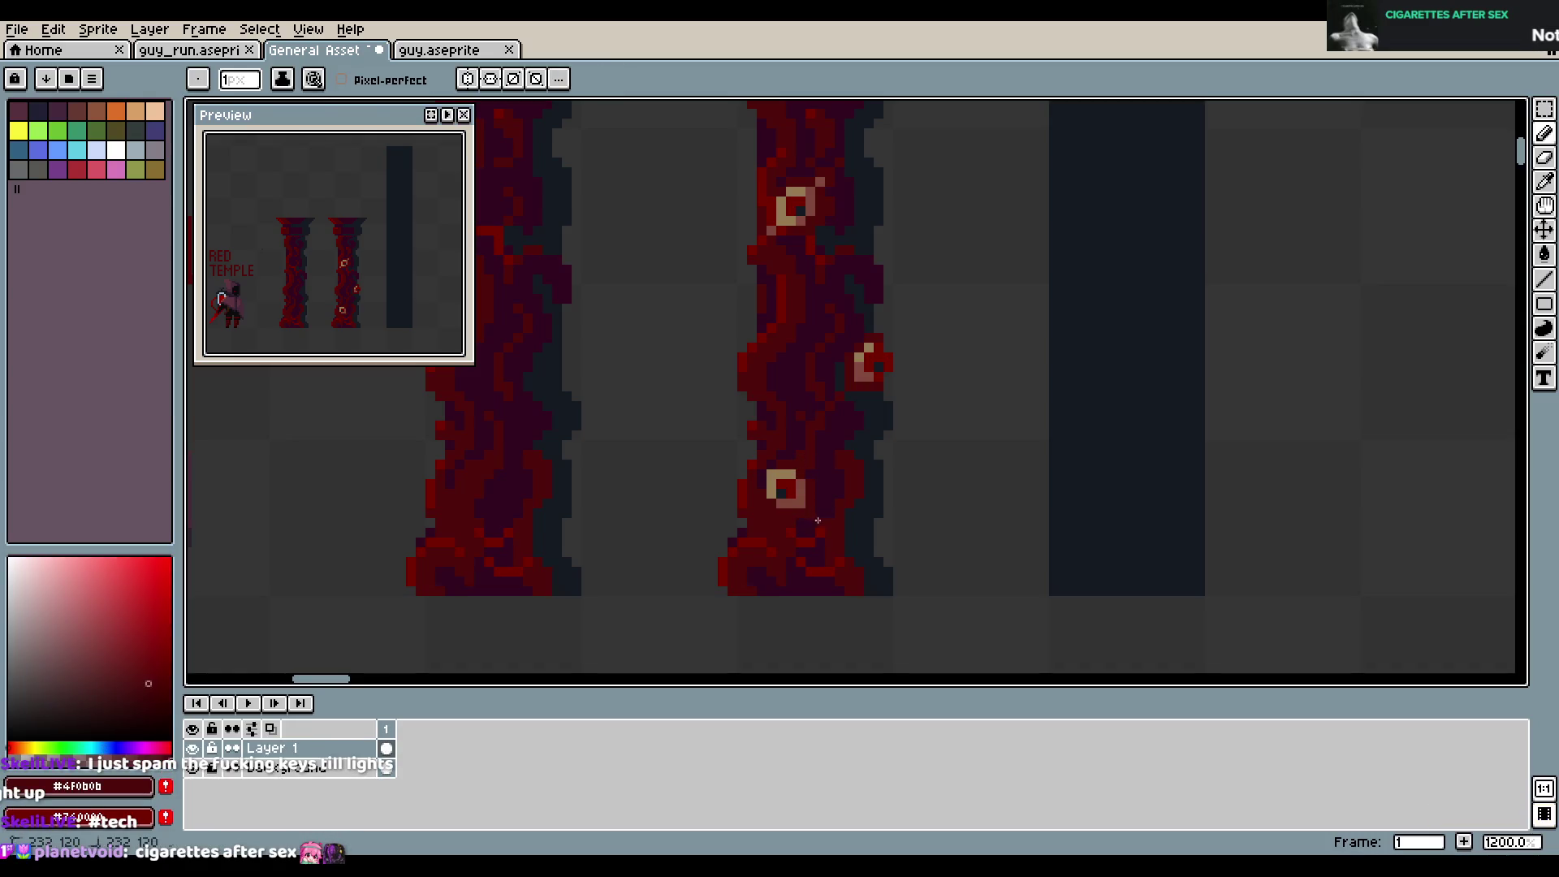
left_click(754, 468, "alt")
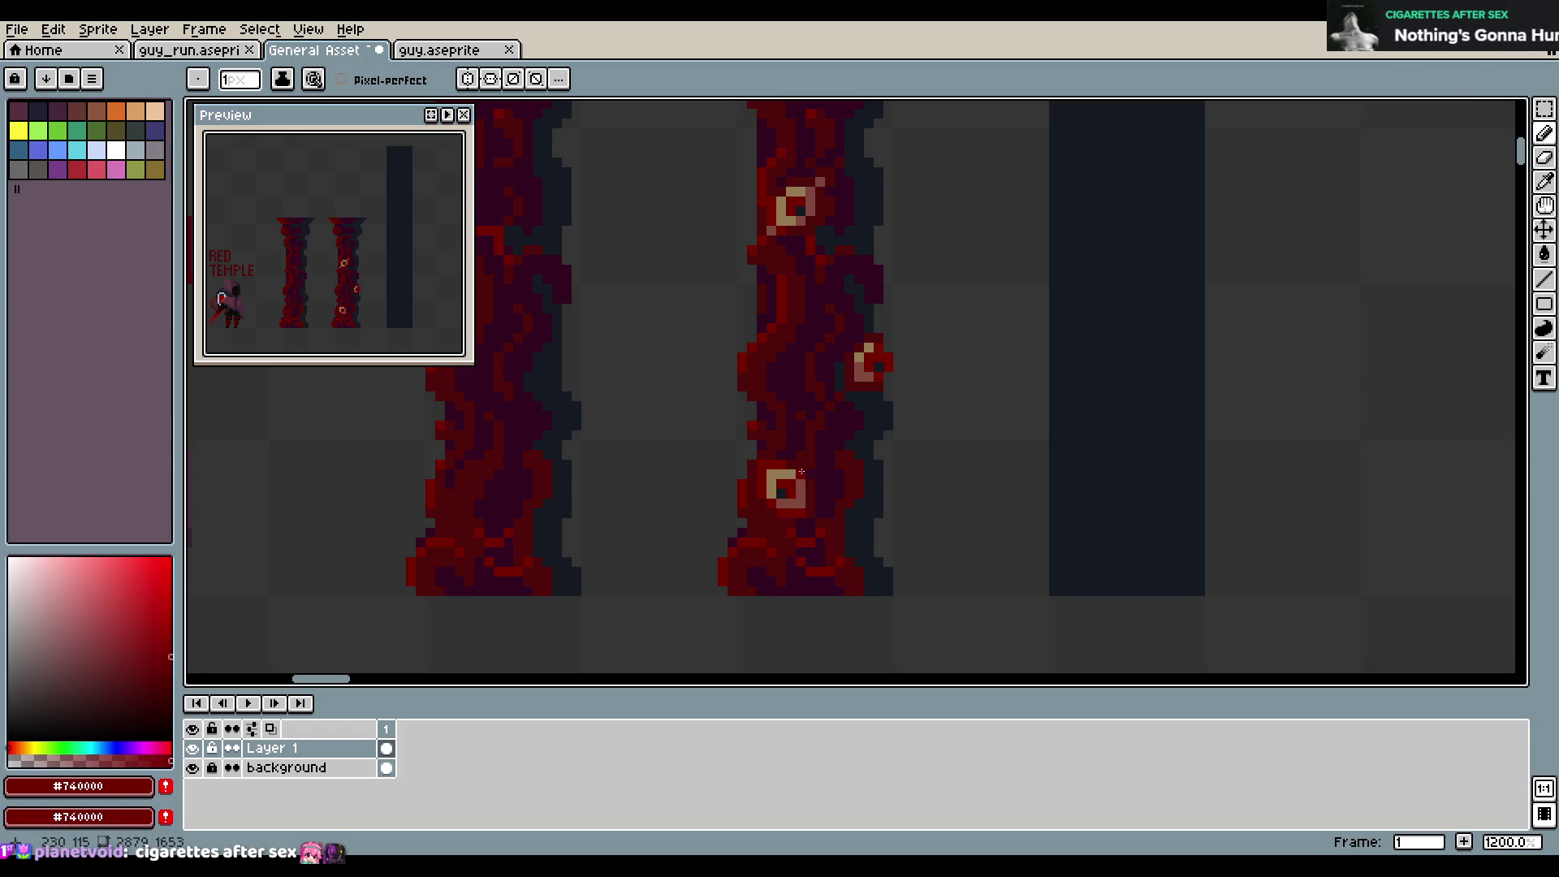
left_click(820, 529, "alt")
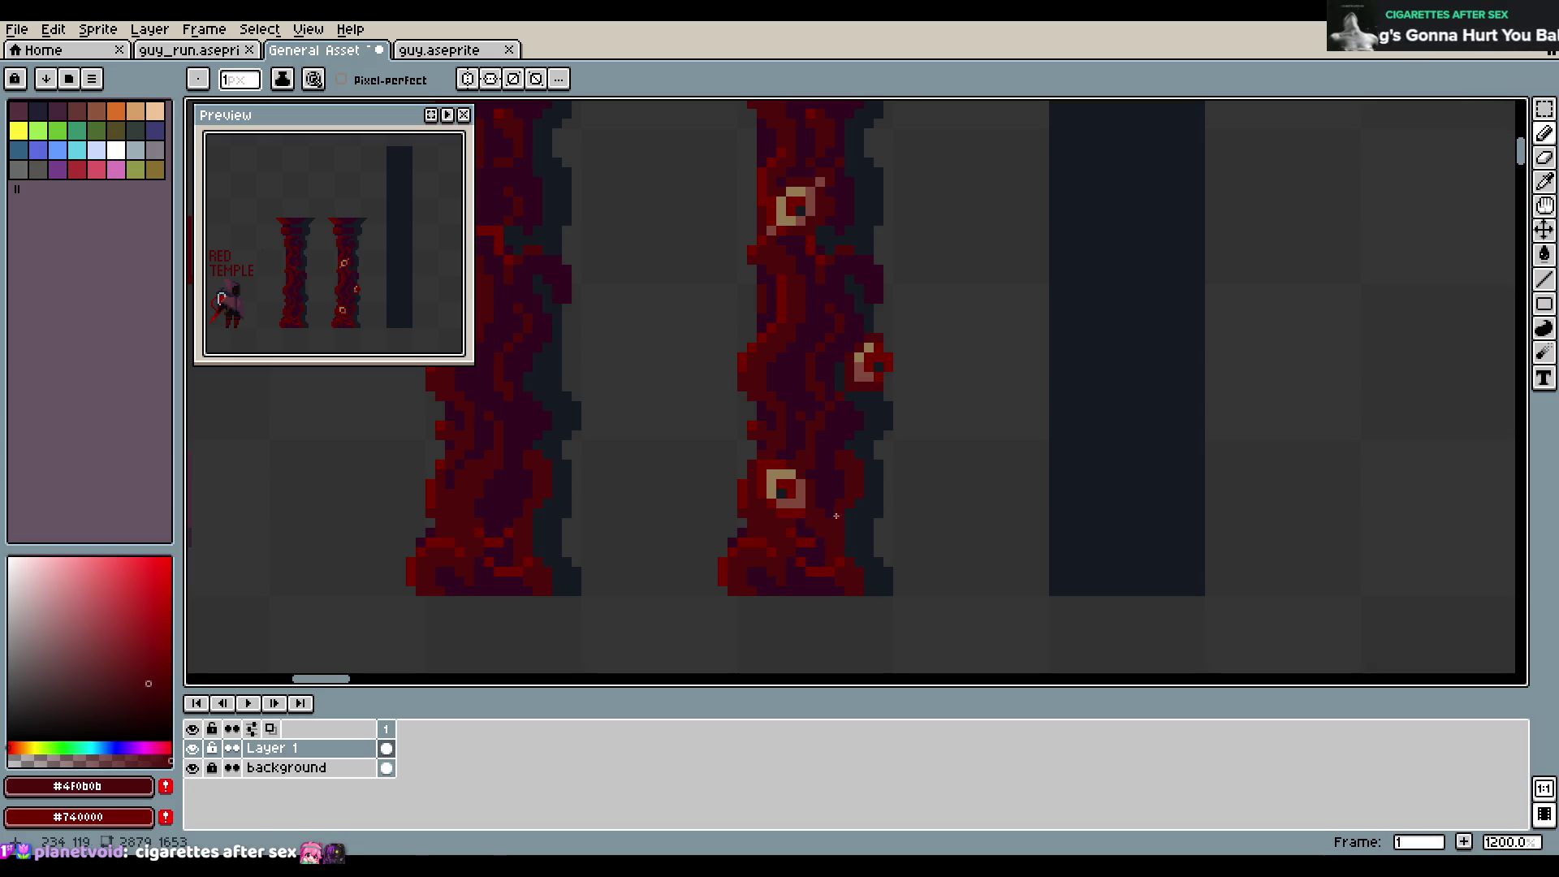
key("ctrl+s")
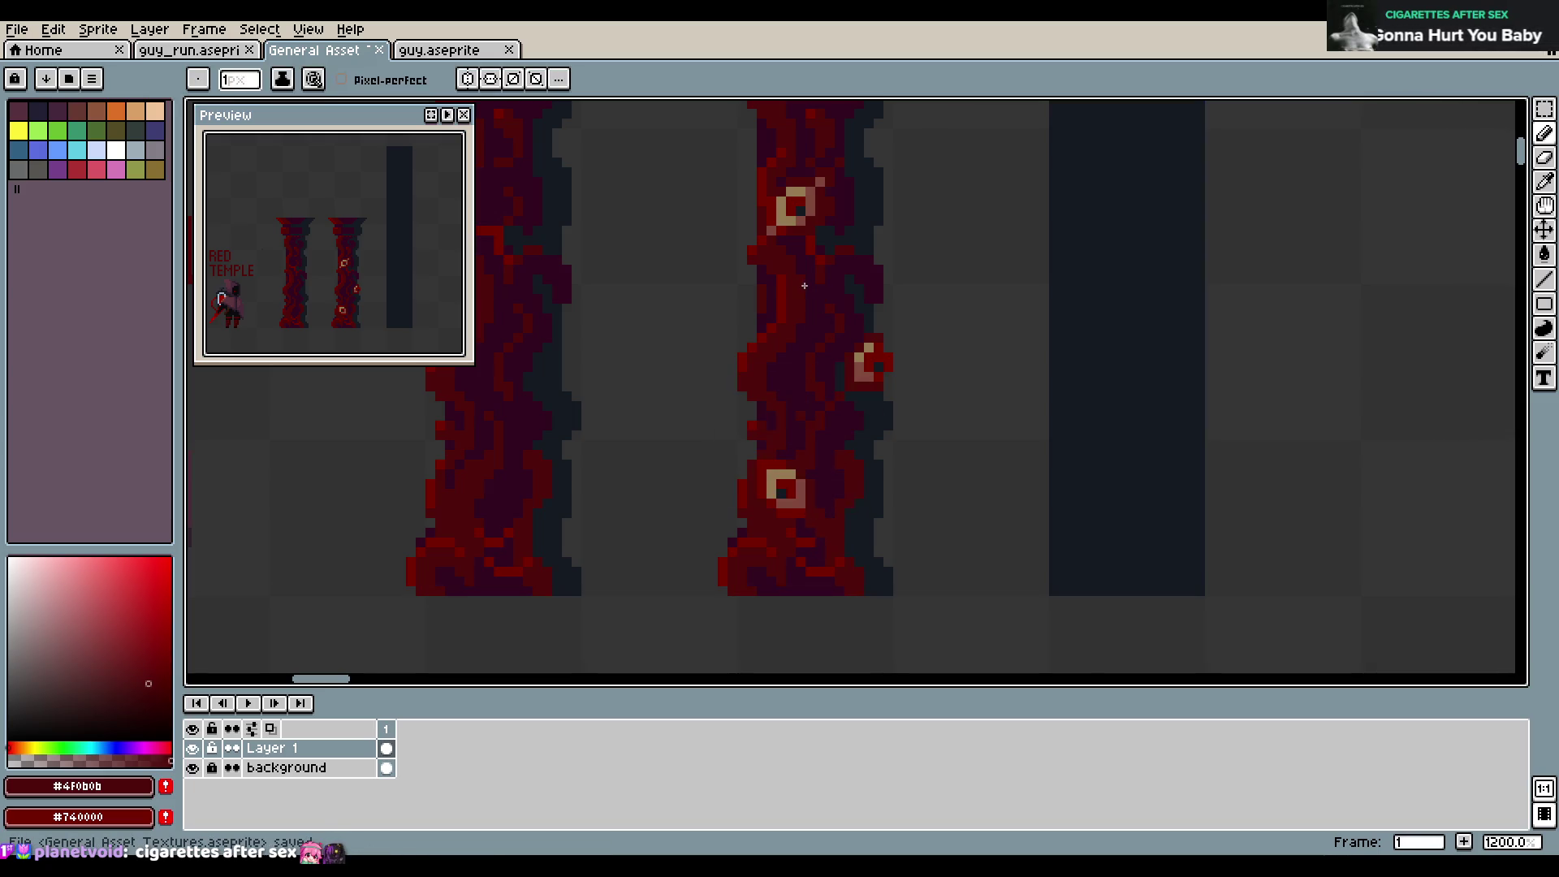
Dab light #81493C pixels and a small light block on the right pillar, then save
scroll(803, 286, "down", 2)
scroll(884, 367, "up", 2)
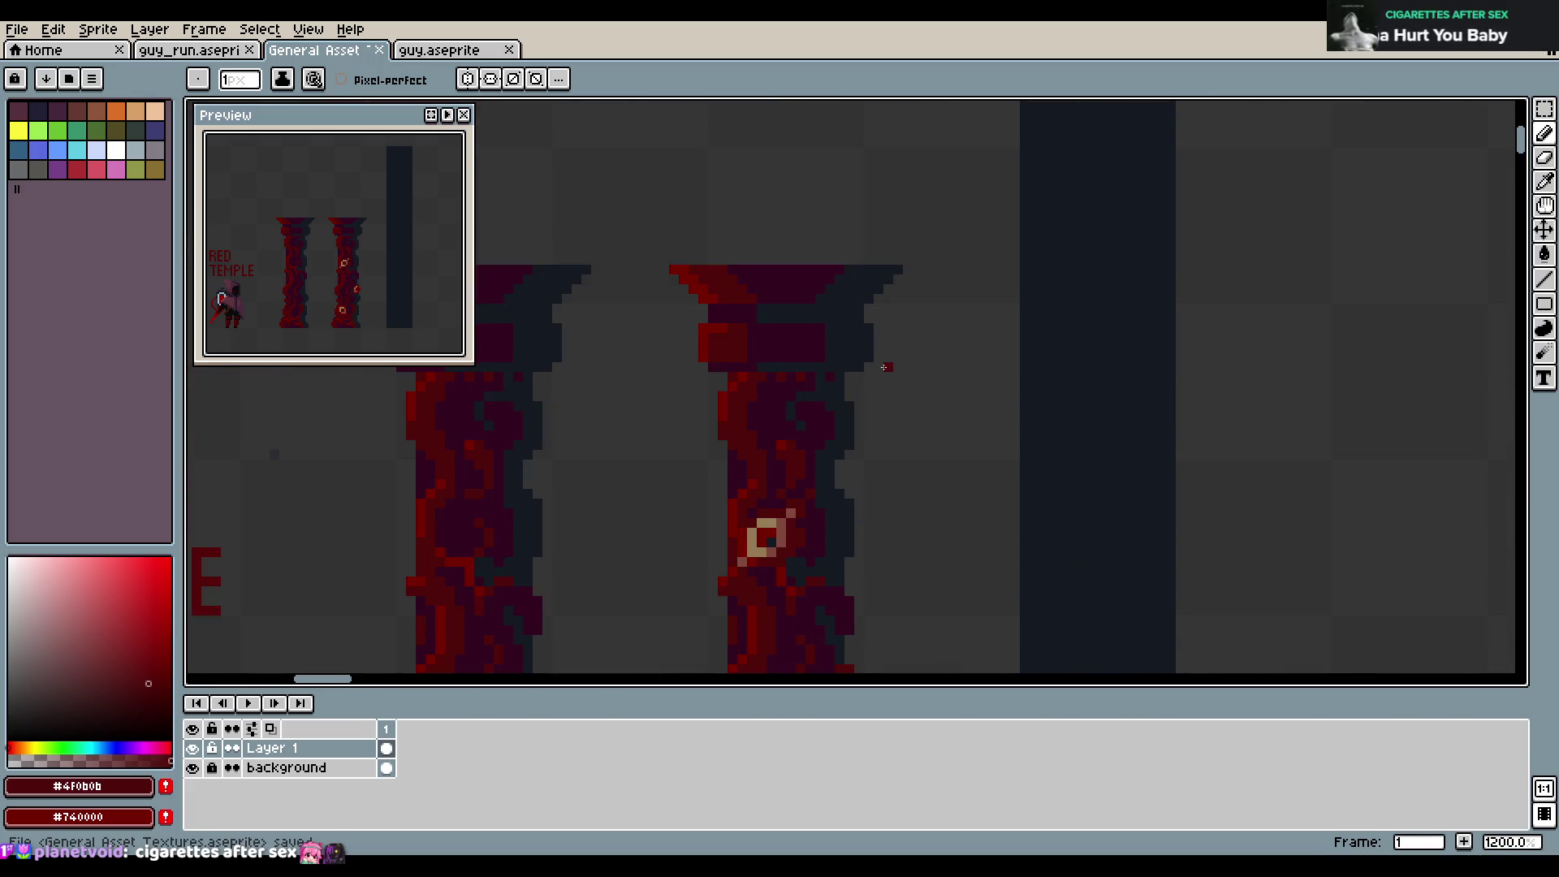
left_click(773, 537, "alt")
left_click(814, 439)
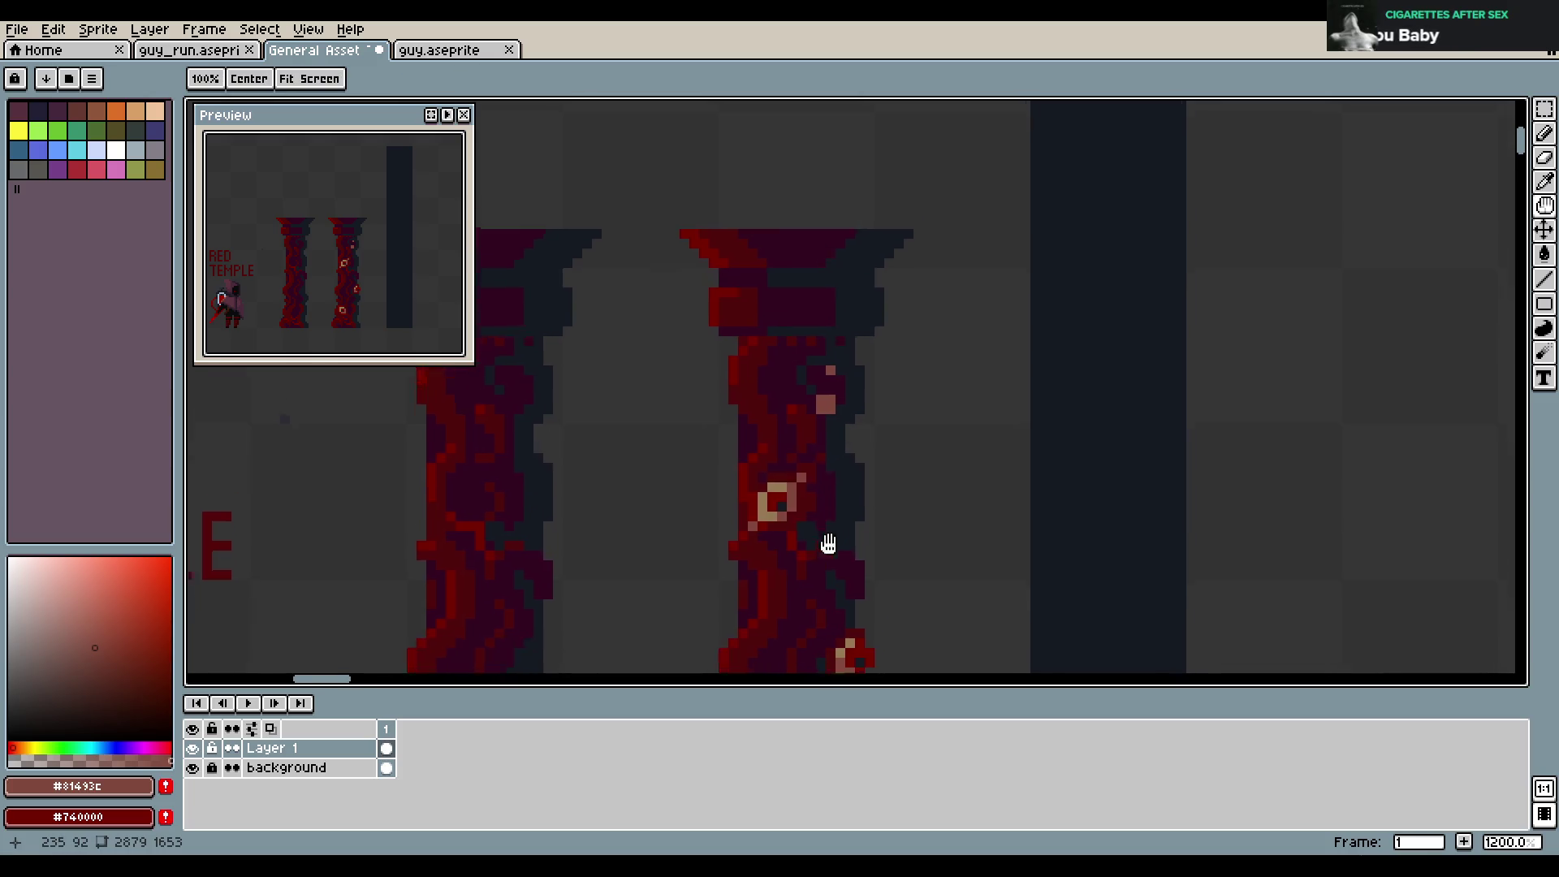
scroll(812, 573, "down", 3)
left_click(826, 513)
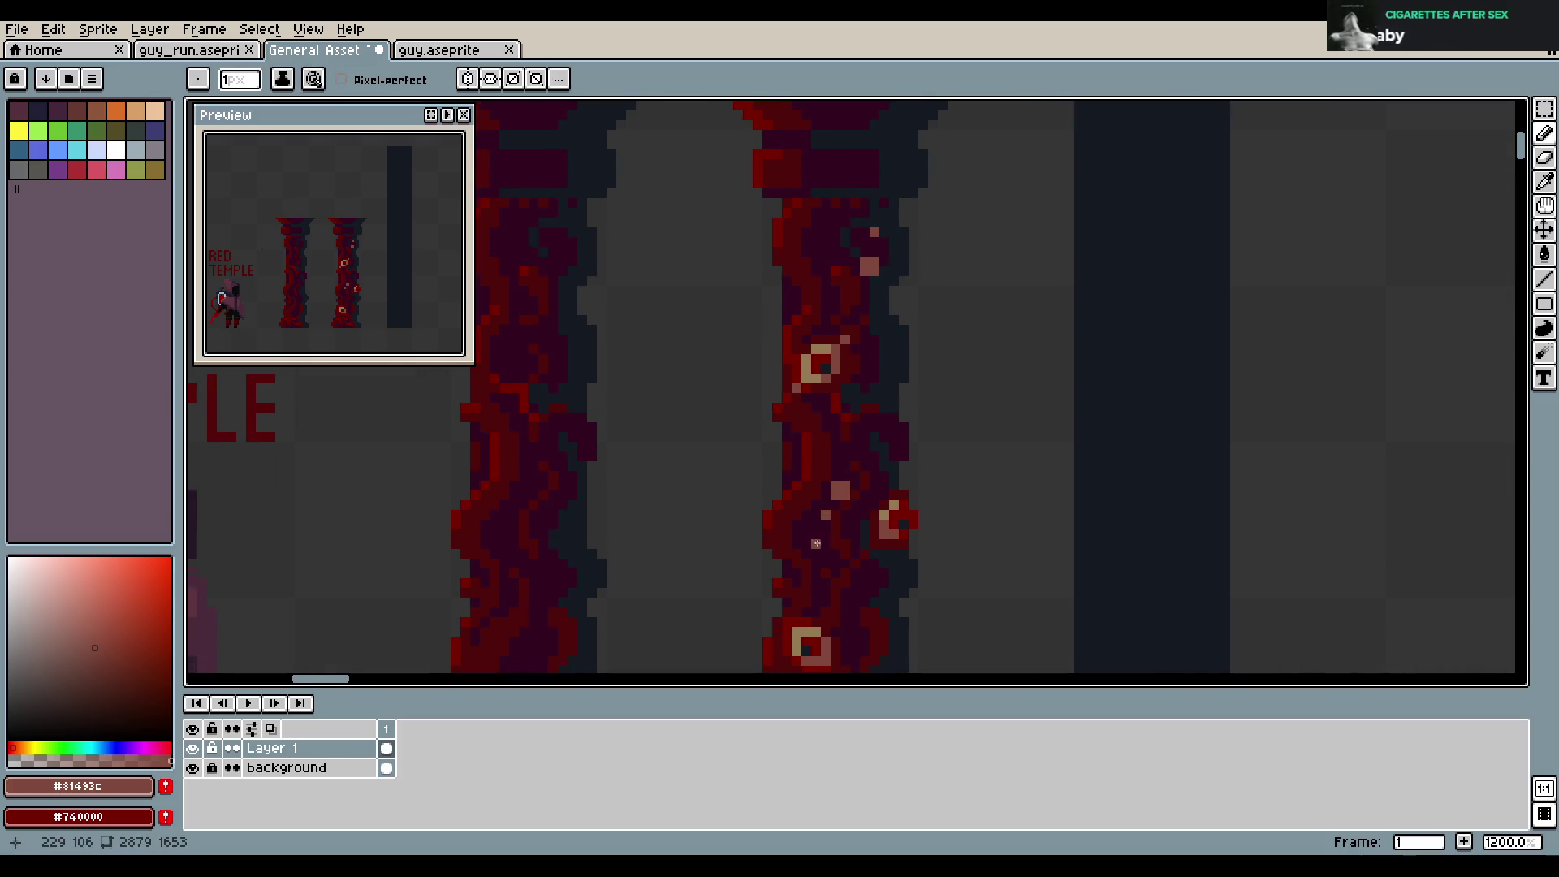
scroll(881, 560, "down", 3)
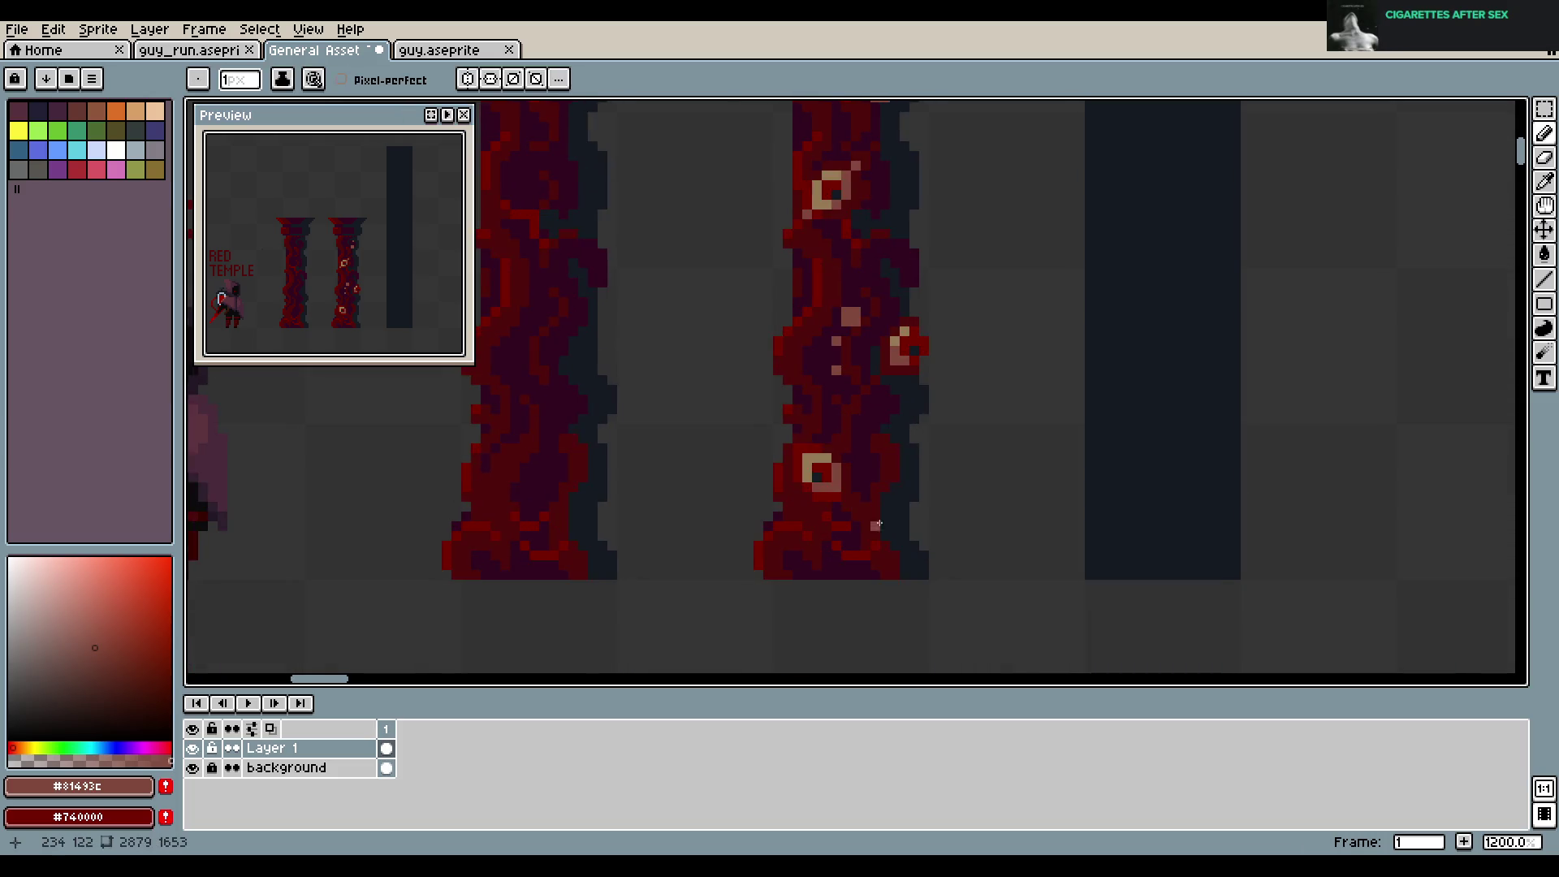
left_click(885, 520, "alt")
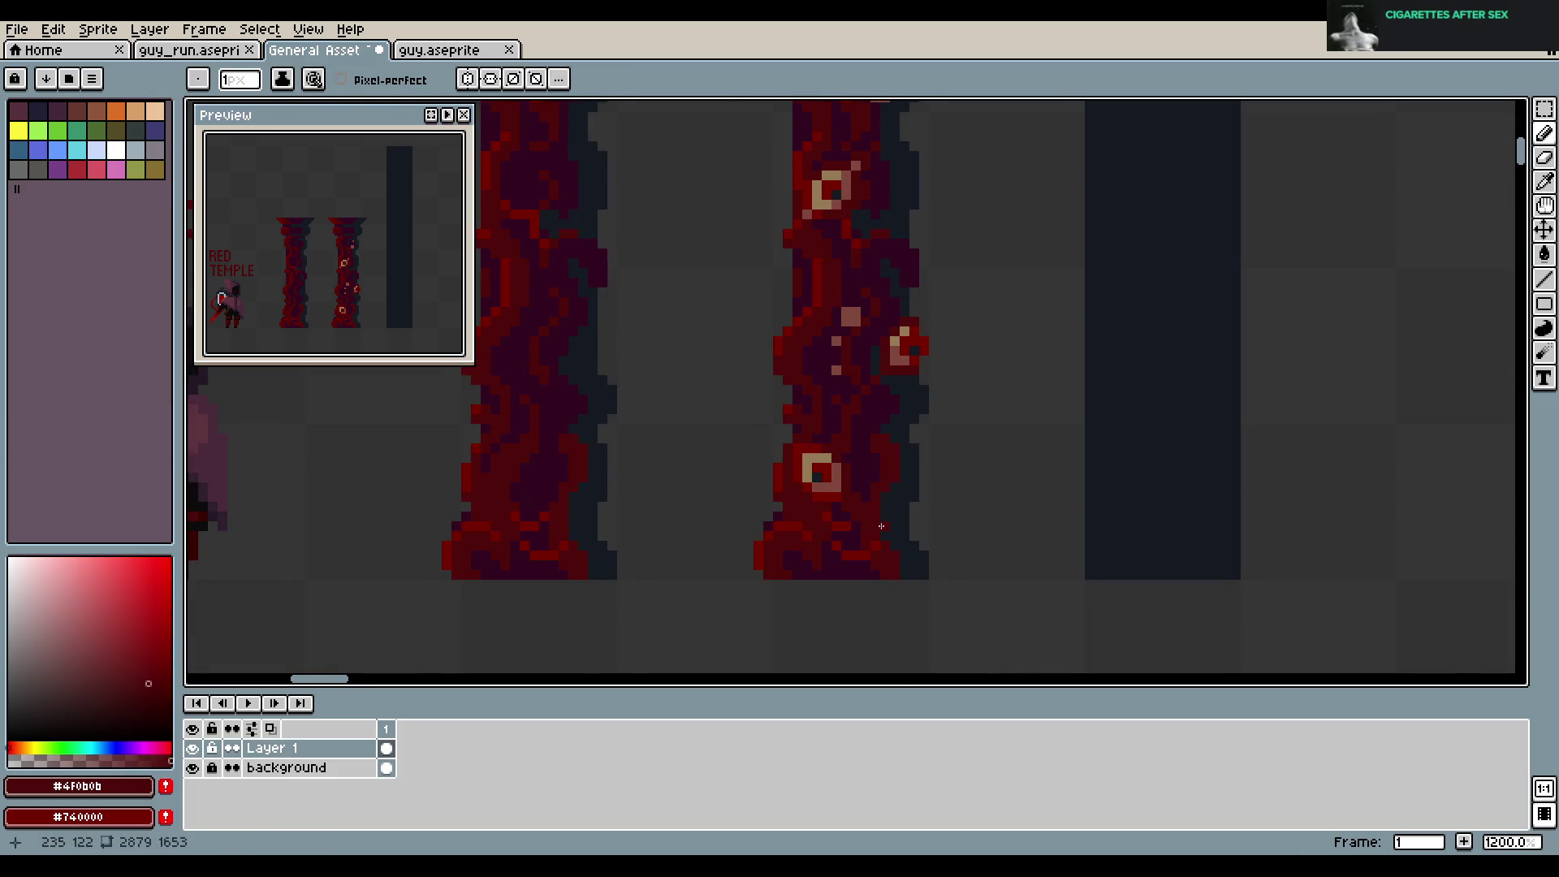
left_click(837, 341, "alt")
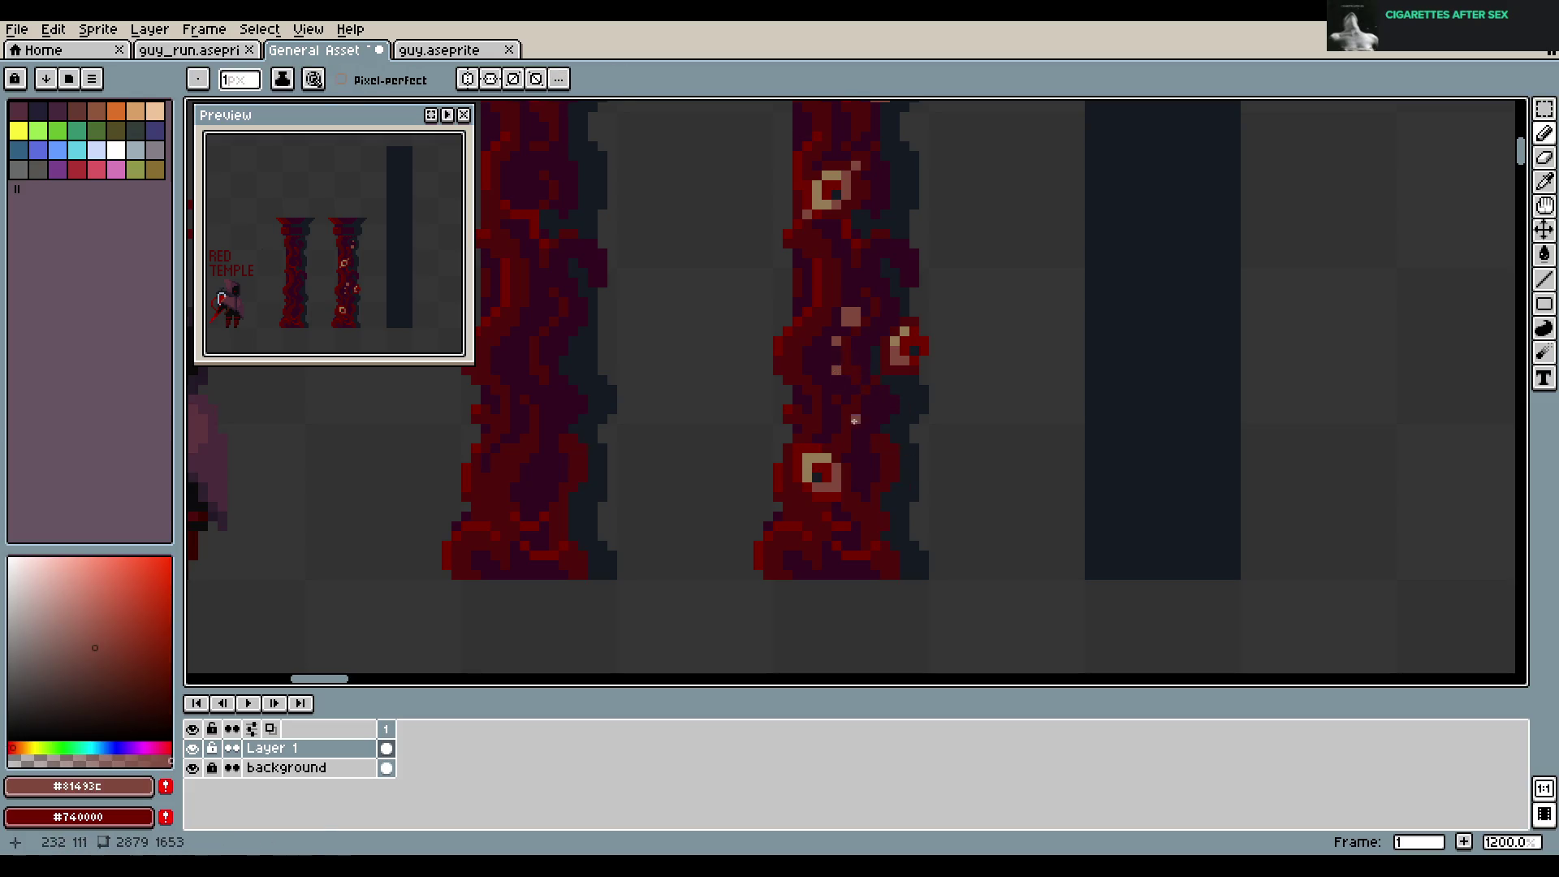
left_click_drag(876, 525, 887, 513)
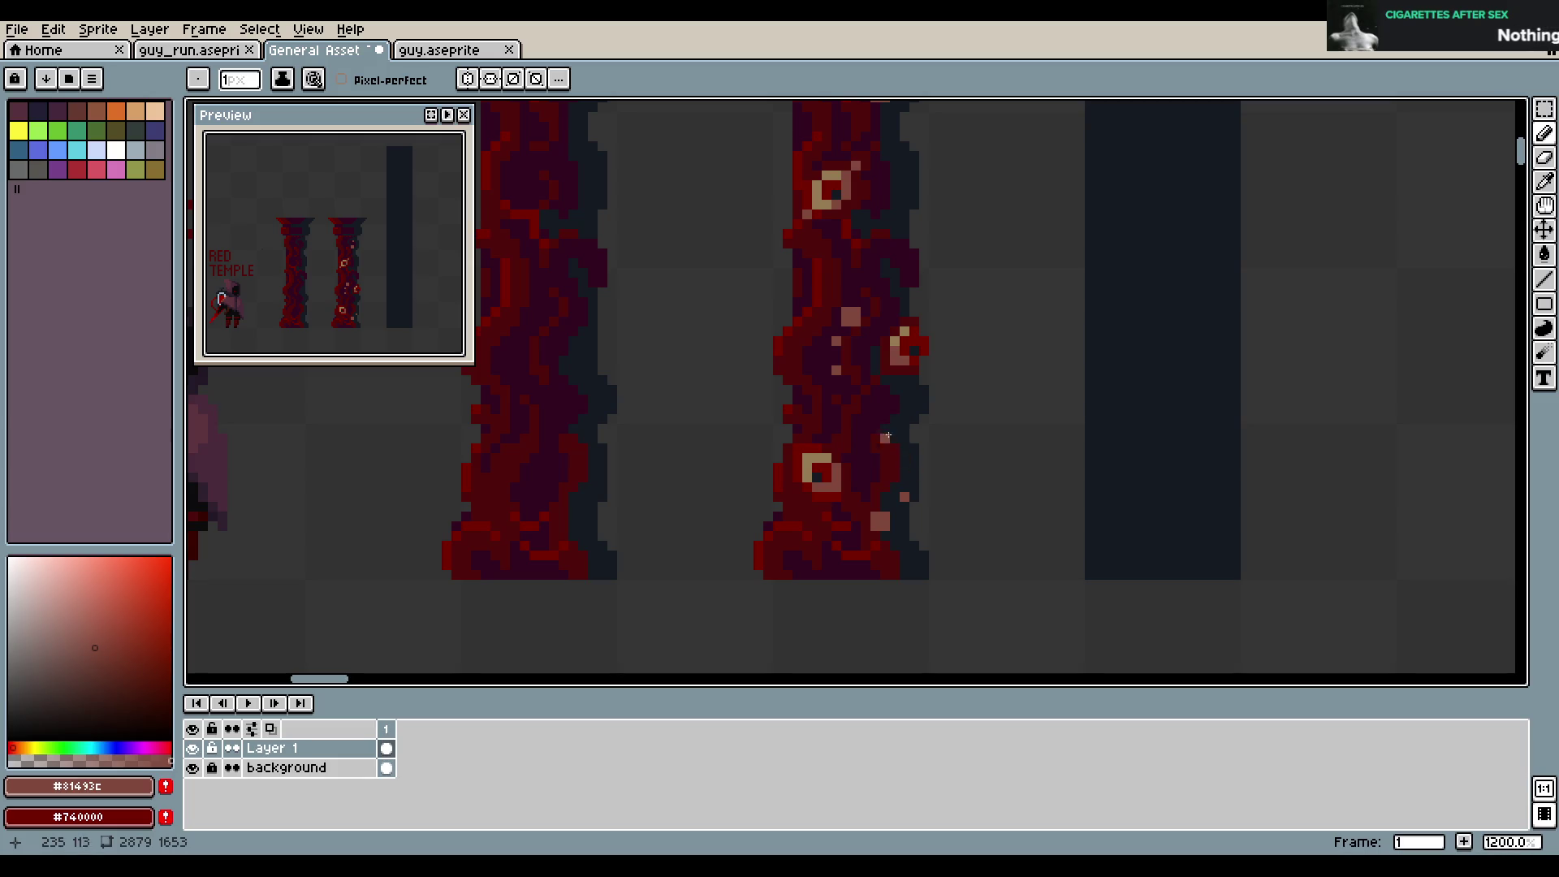
key("ctrl+s")
Add a short stroke of light pink pixels higher up the right pillar
scroll(881, 454, "down", 1)
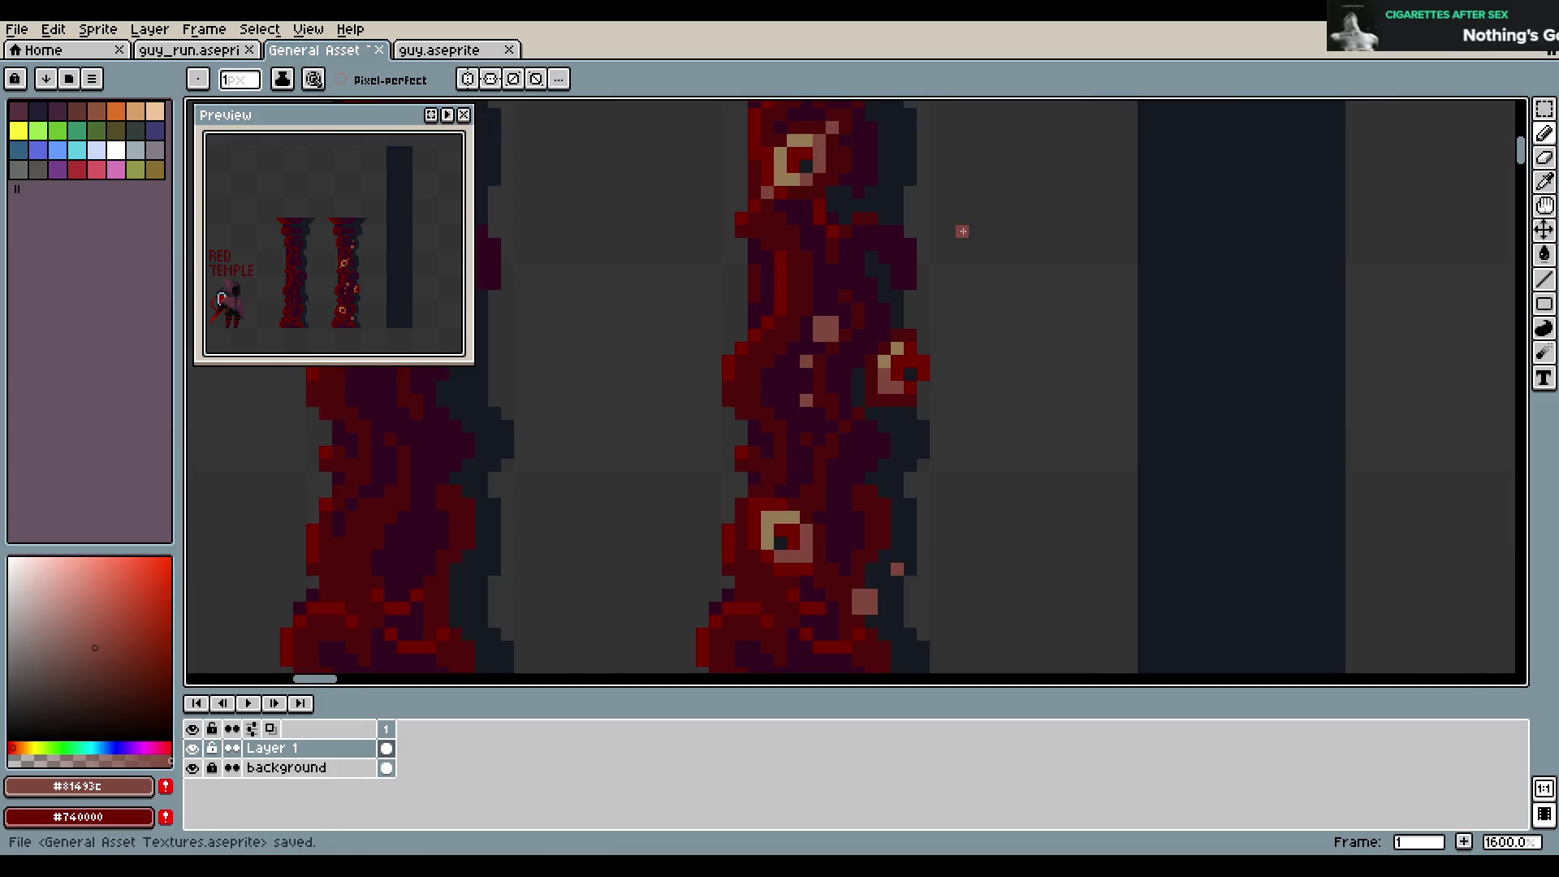
scroll(885, 406, "down", 2)
scroll(889, 356, "down", 2)
scroll(890, 345, "up", 3)
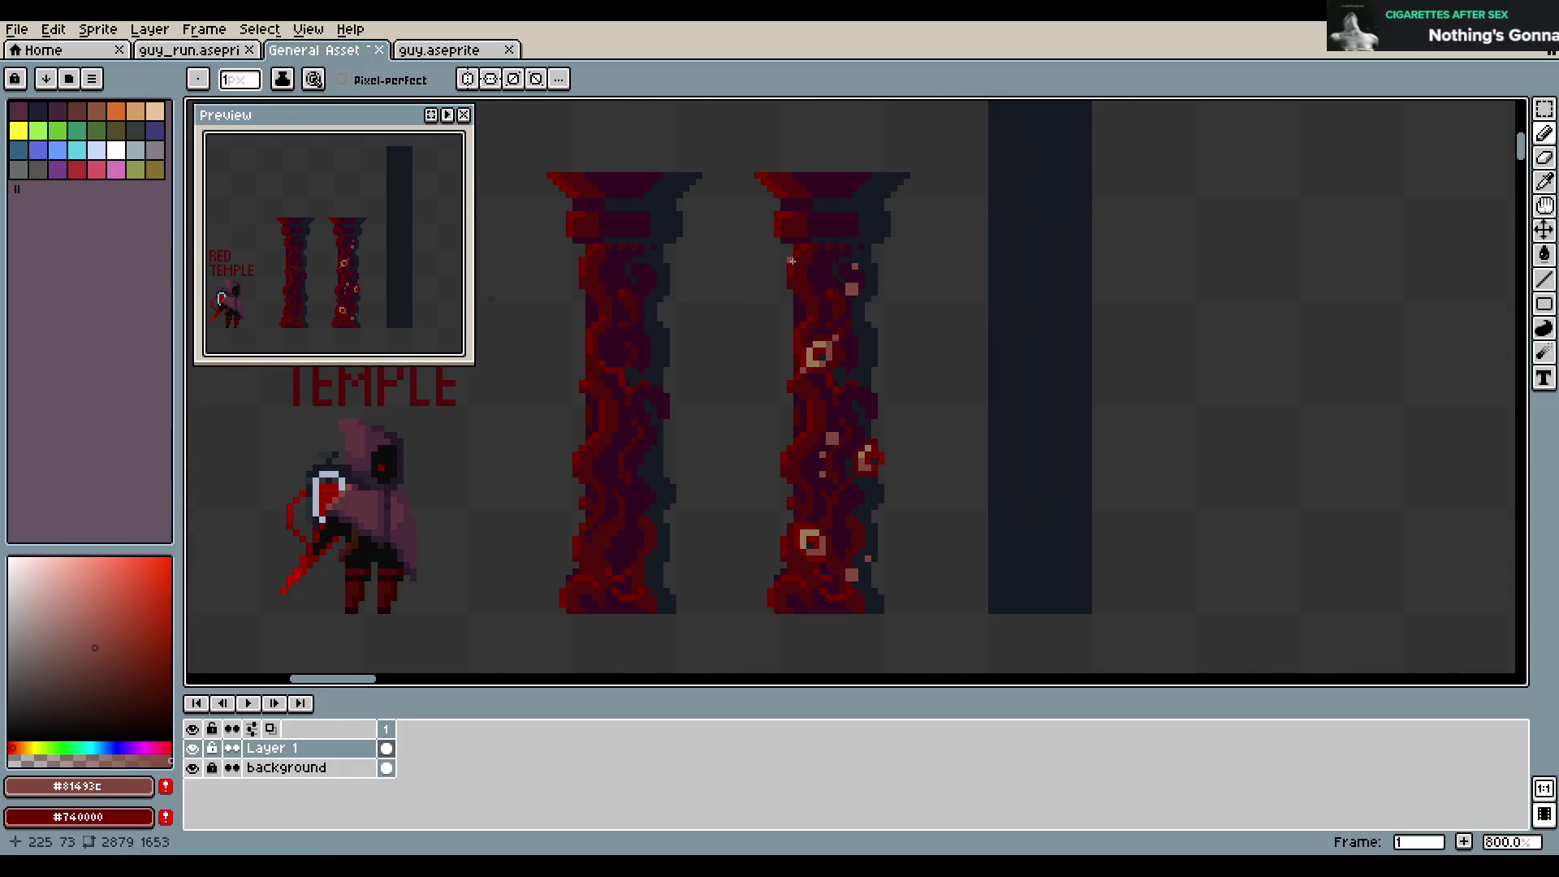
left_click_drag(796, 261, 798, 273)
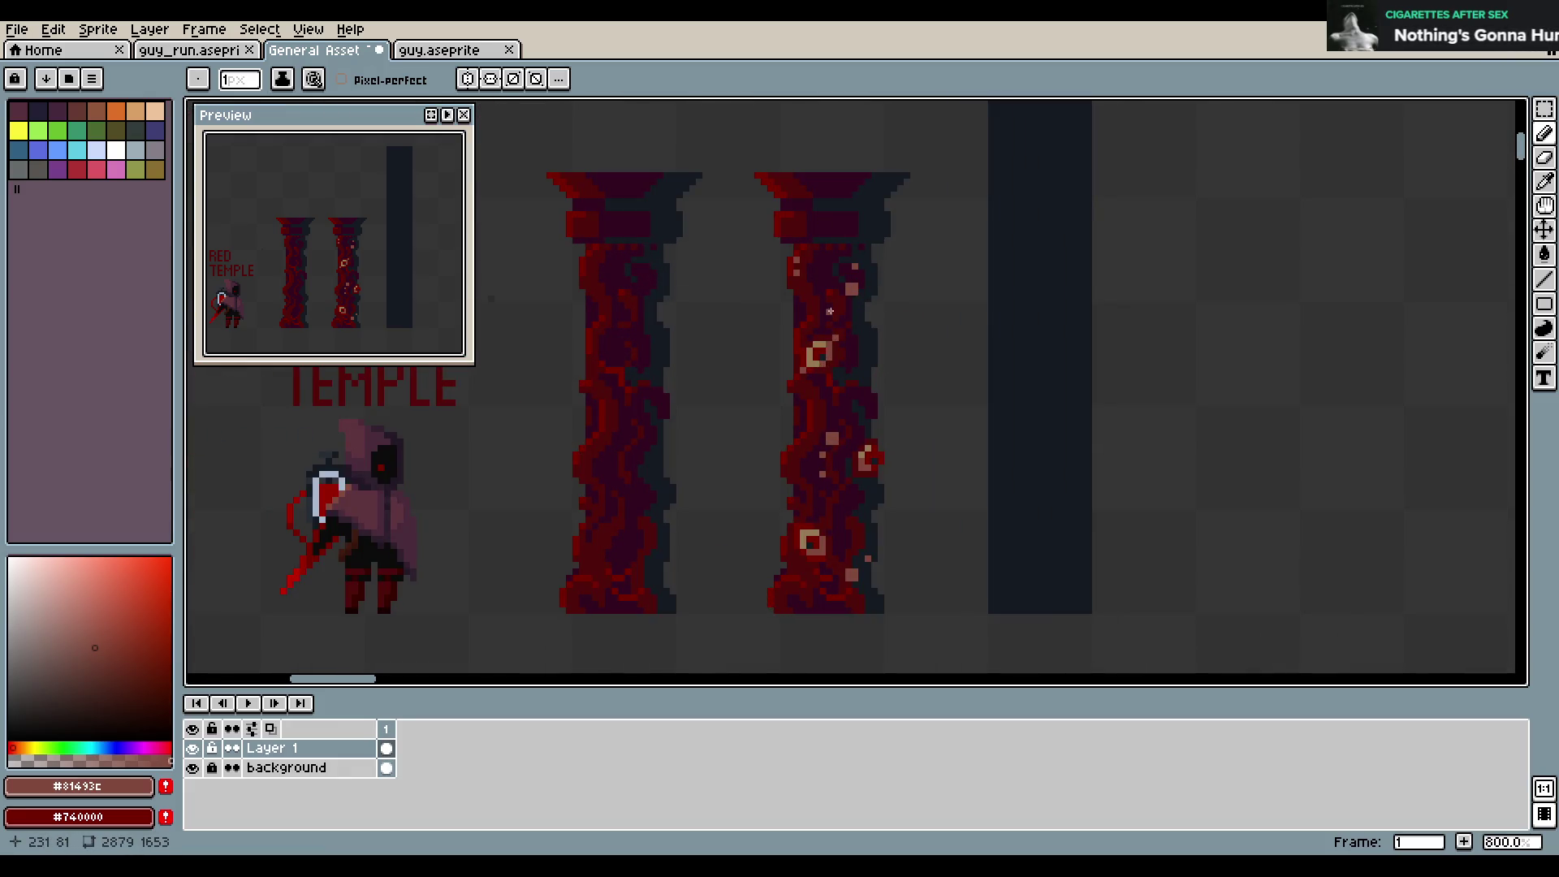
scroll(829, 310, "down", 2)
scroll(779, 333, "down", 2)
scroll(730, 349, "up", 7)
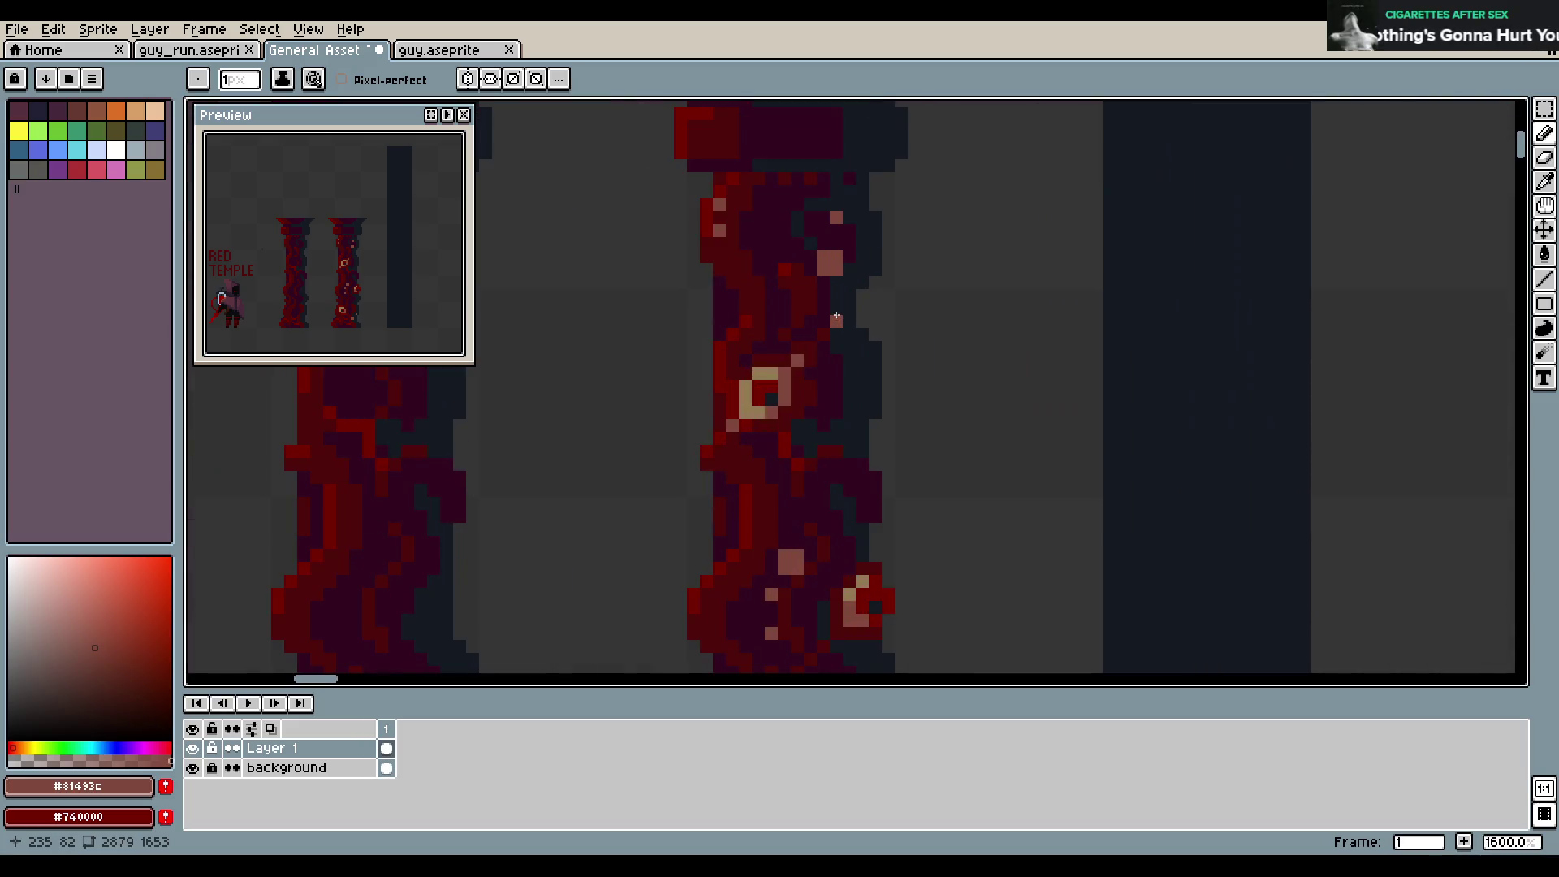
Draw a thorn sticking out from the left side of the right pillar
left_click_drag(701, 281, 685, 310)
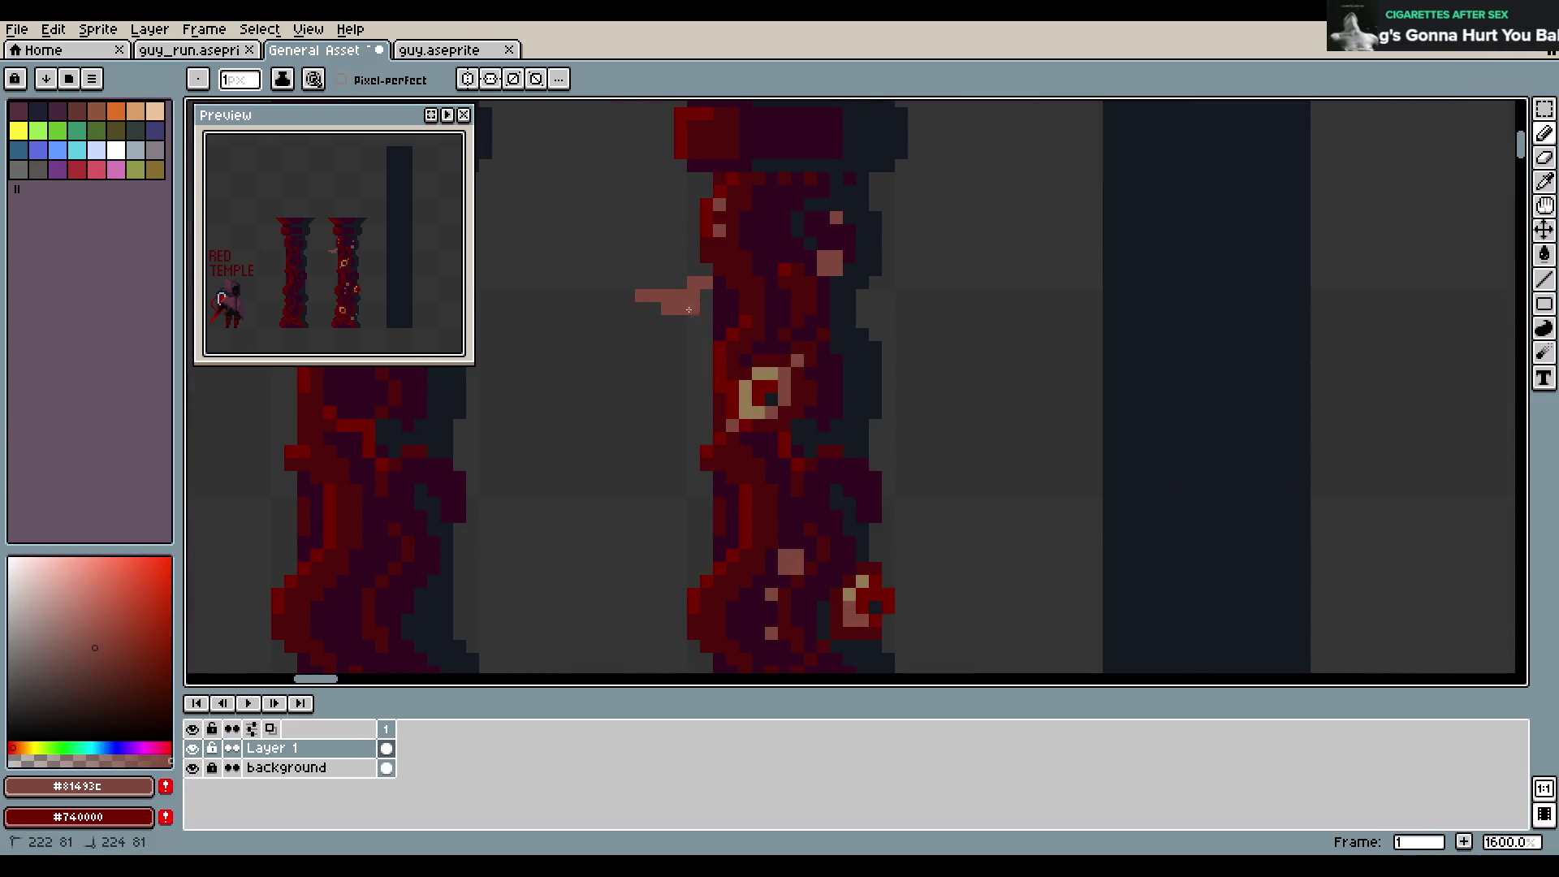
mouse_move(889, 401)
left_mouse_down()
mouse_move(870, 338)
mouse_move(924, 375)
mouse_move(889, 388)
left_mouse_up()
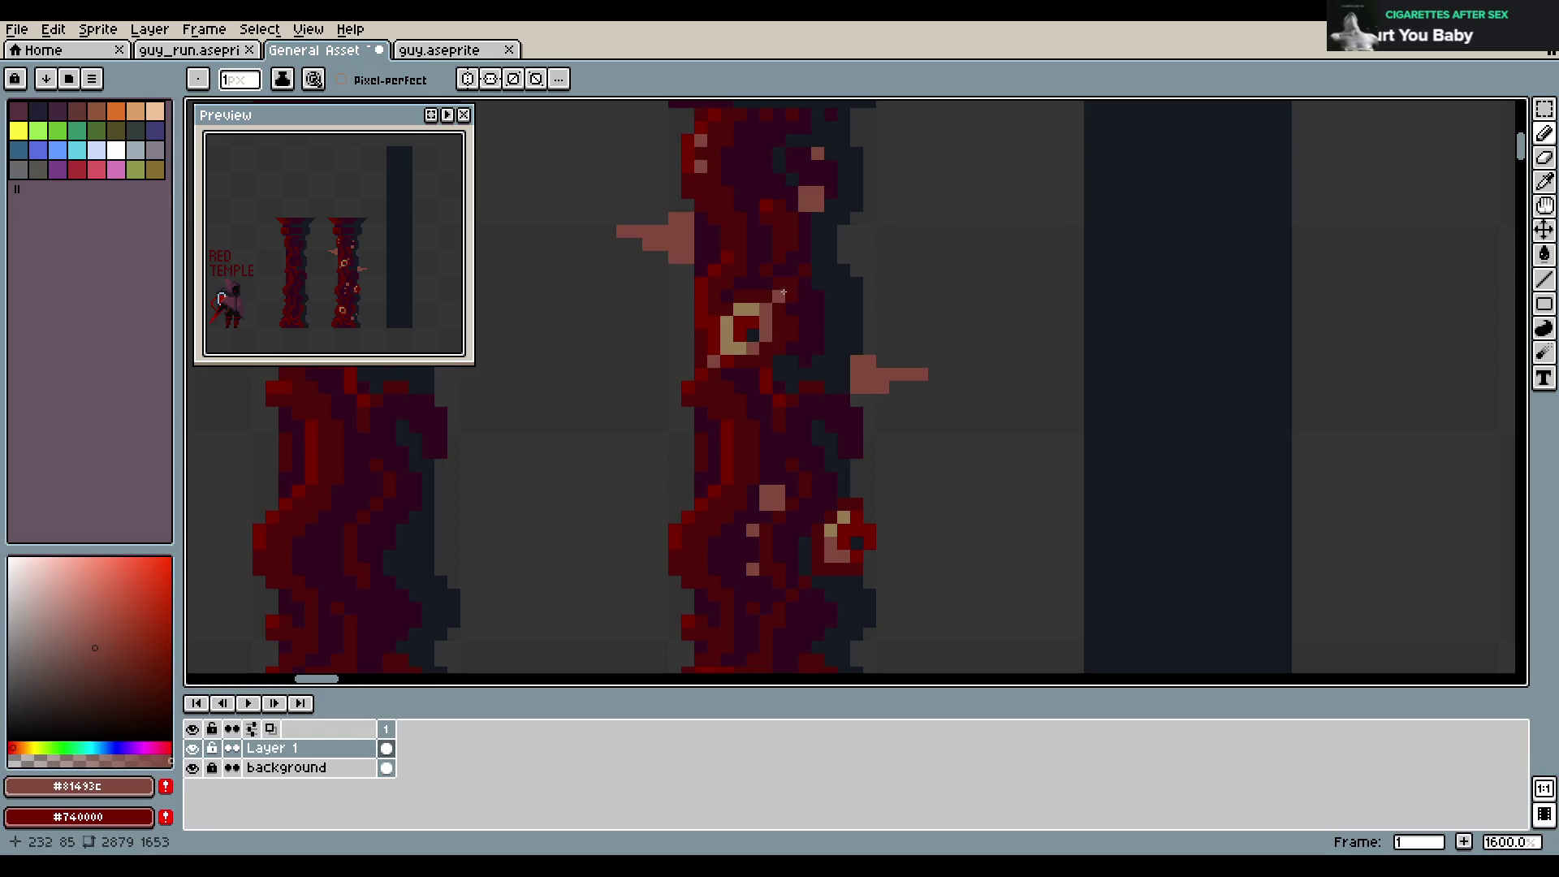
scroll(800, 244, "down", 2)
scroll(779, 268, "up", 2)
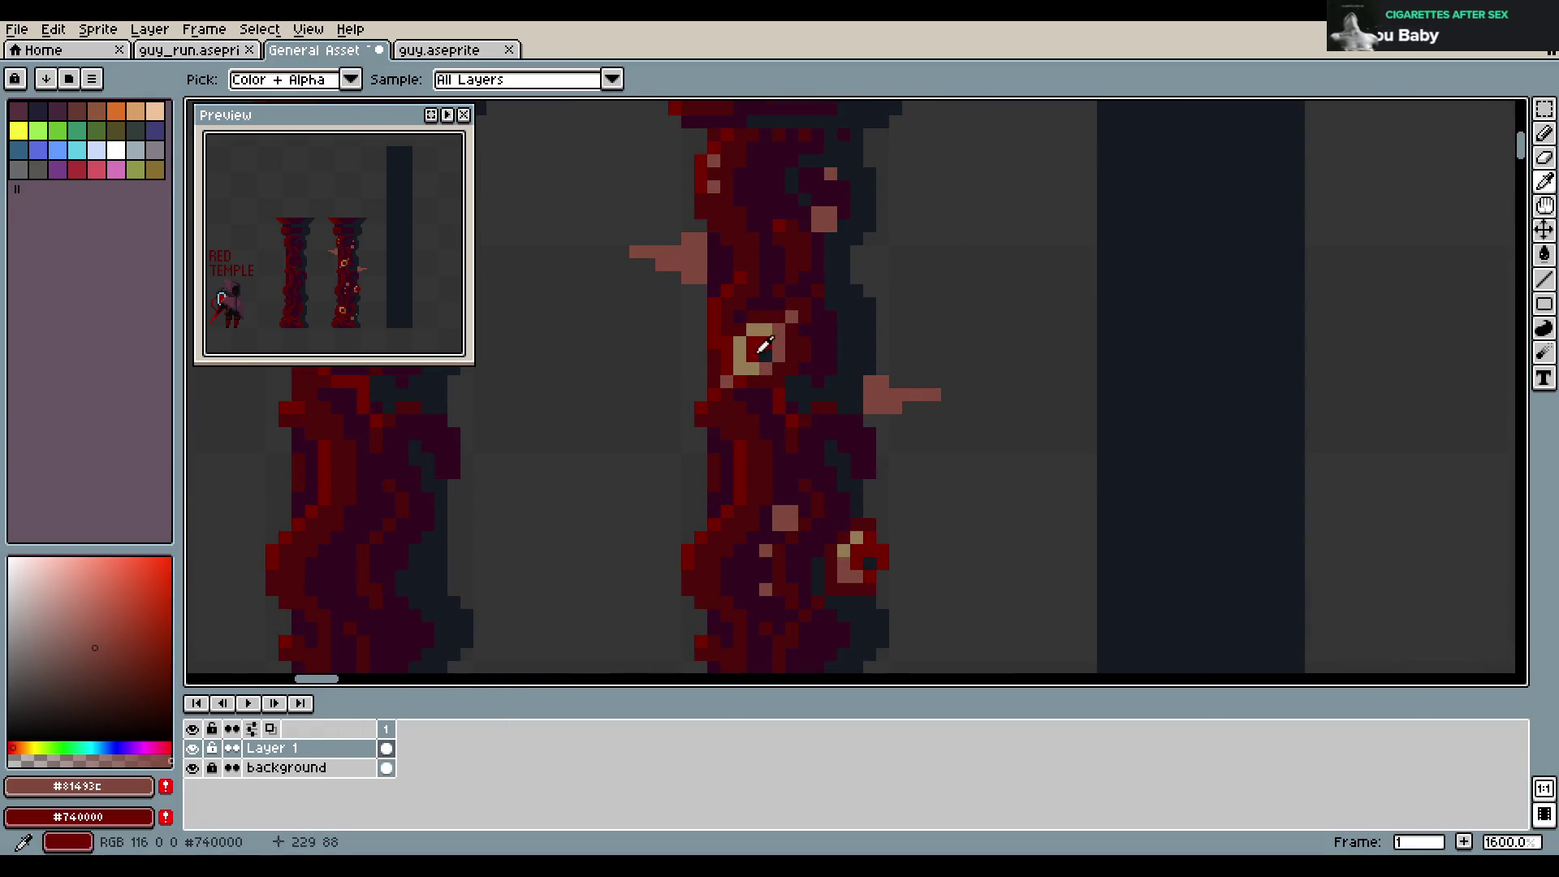
Repaint the left and right thorns in tan from the ring, with a lighter tan shade
left_click(741, 349, "alt")
left_click_drag(635, 252, 689, 265)
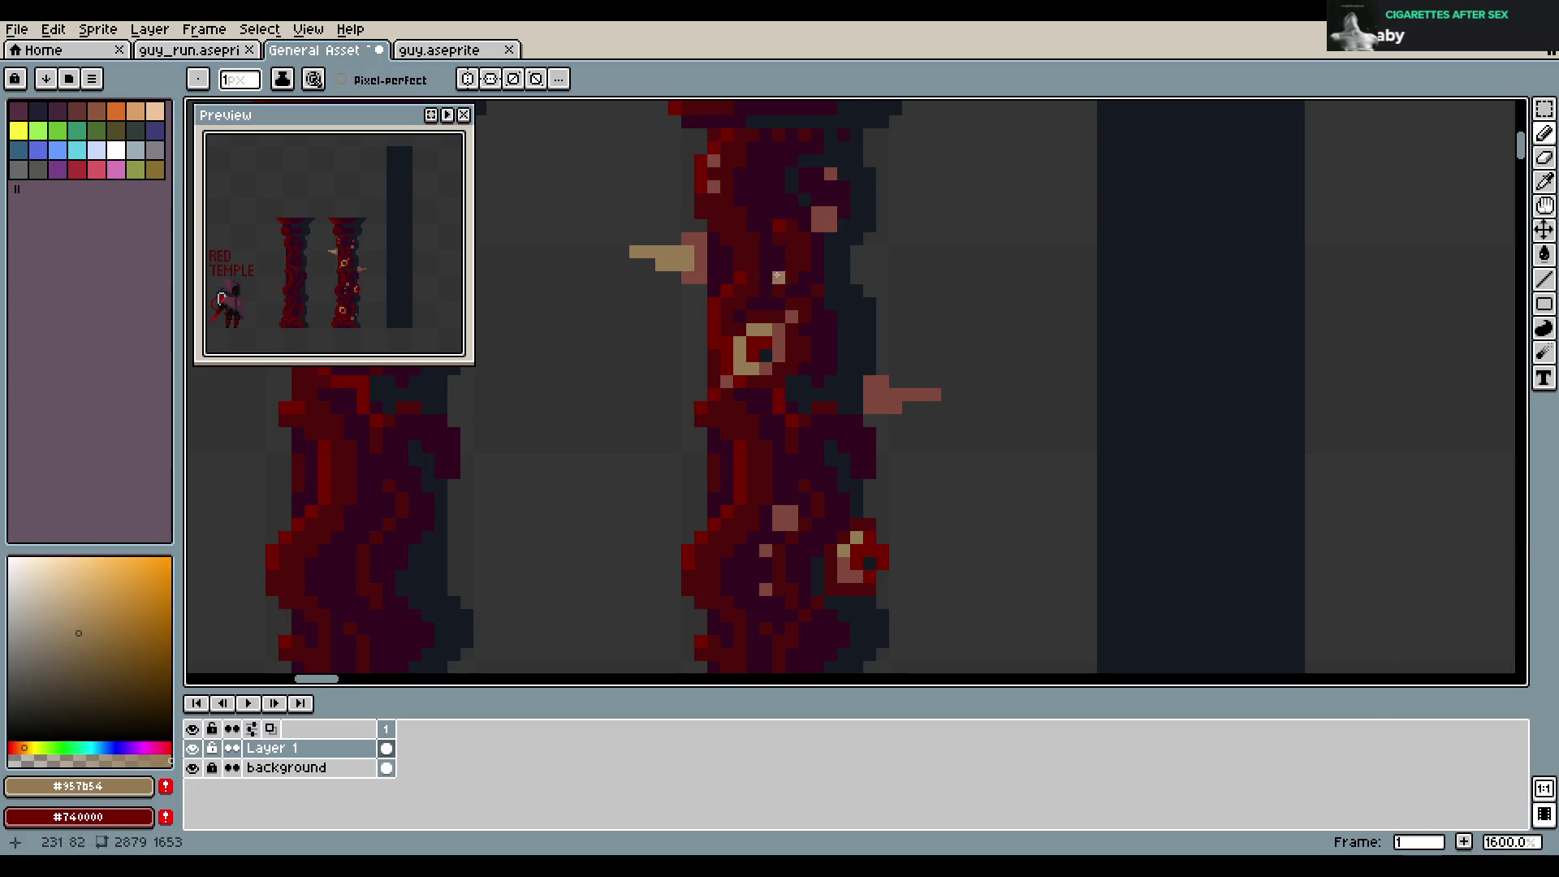
mouse_move(869, 384)
left_mouse_down()
mouse_move(909, 383)
mouse_move(888, 394)
left_mouse_up()
key("ctrl+z")
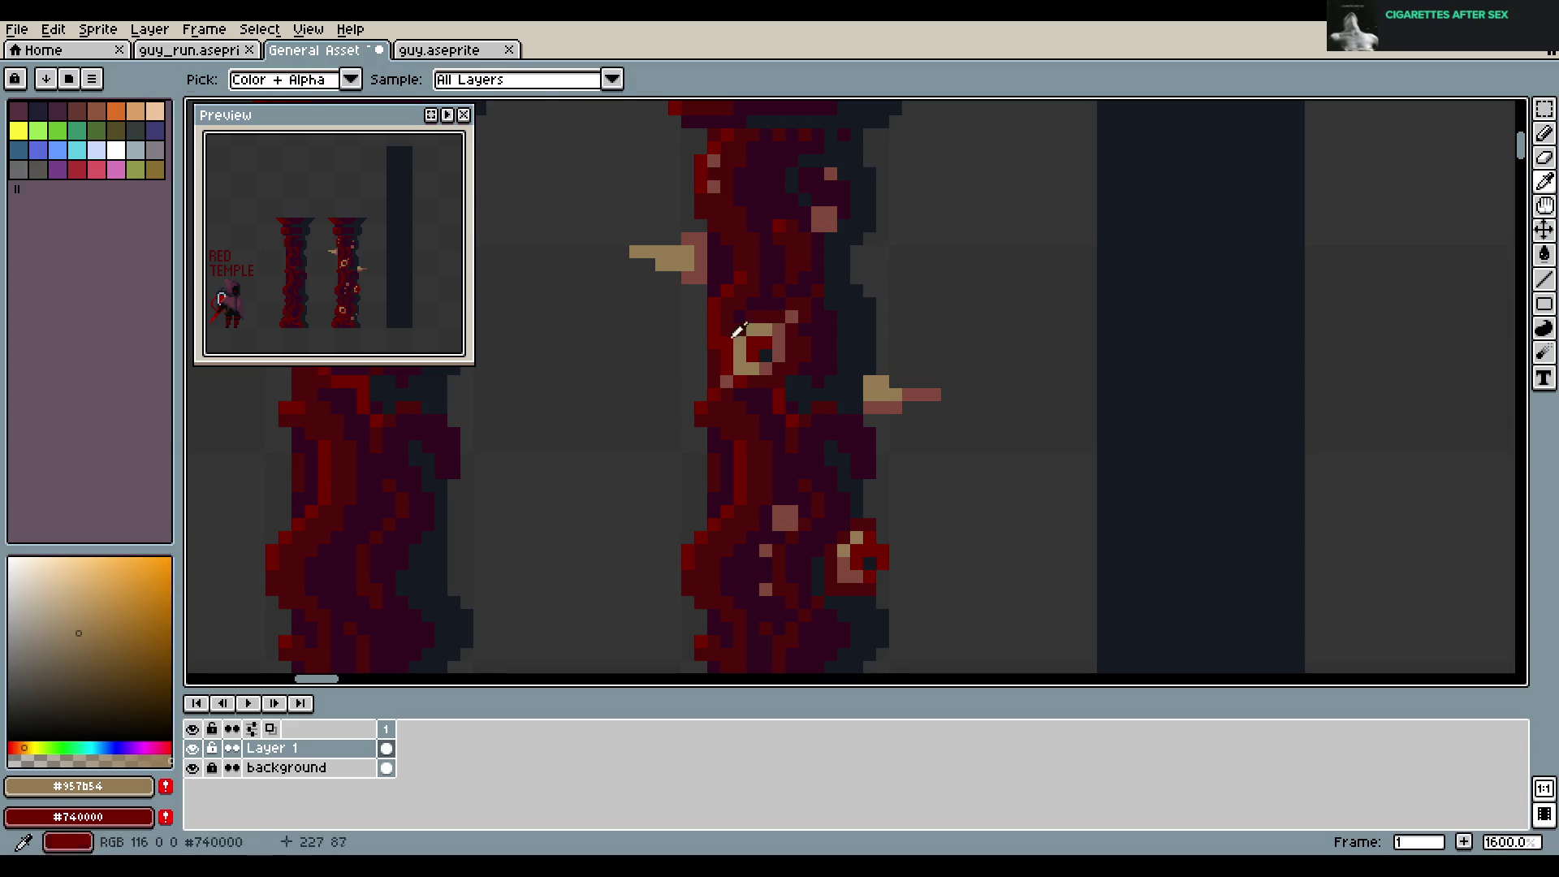
left_click(71, 612)
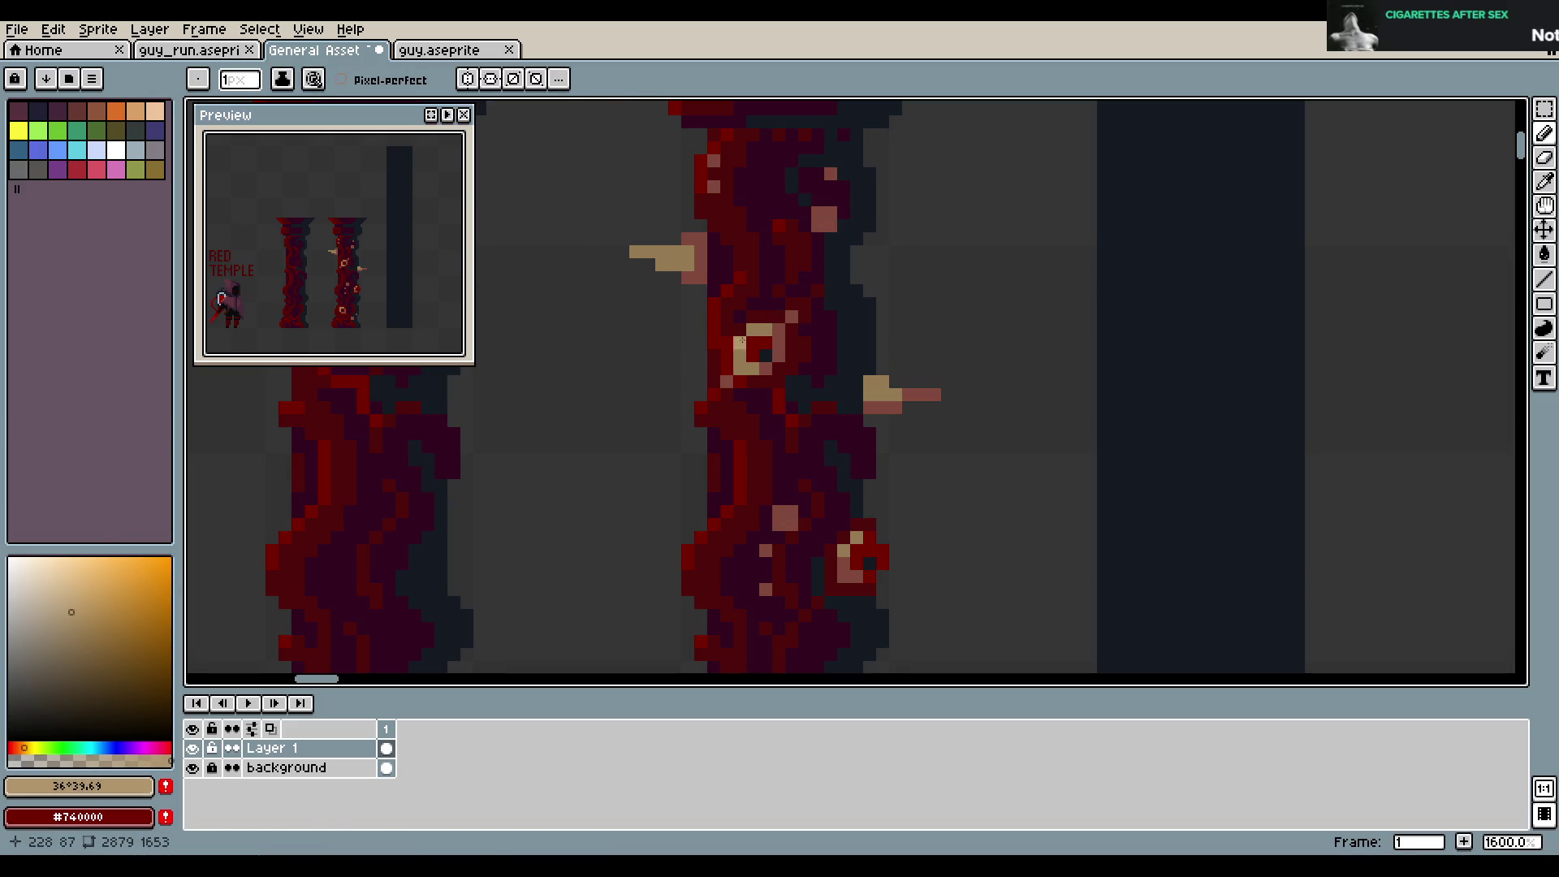
left_click(780, 512)
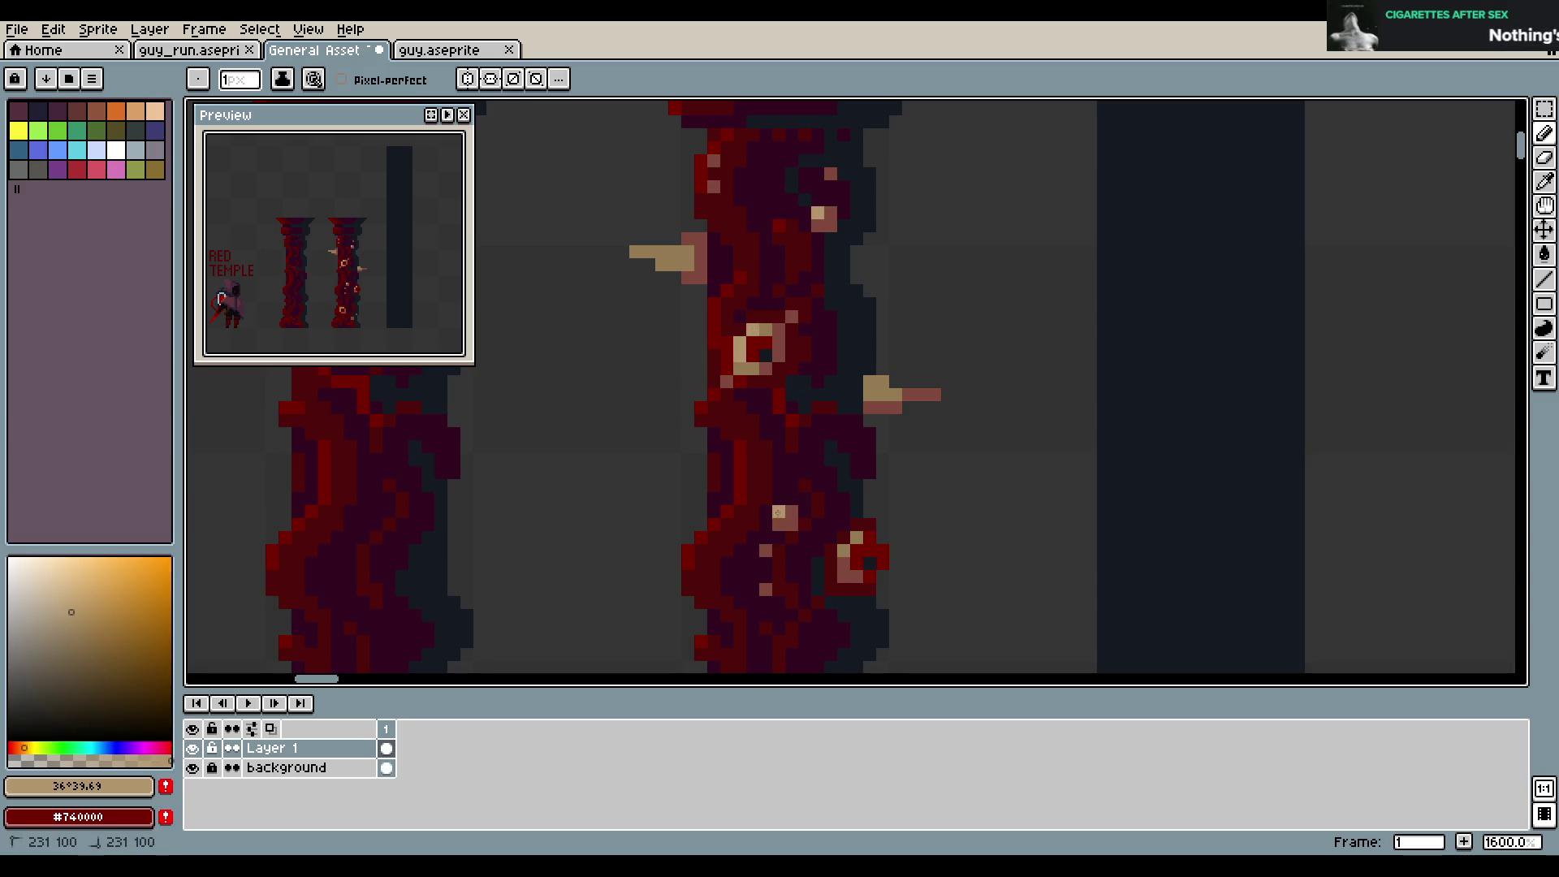
left_click(845, 552, "alt")
left_click(852, 536, "alt")
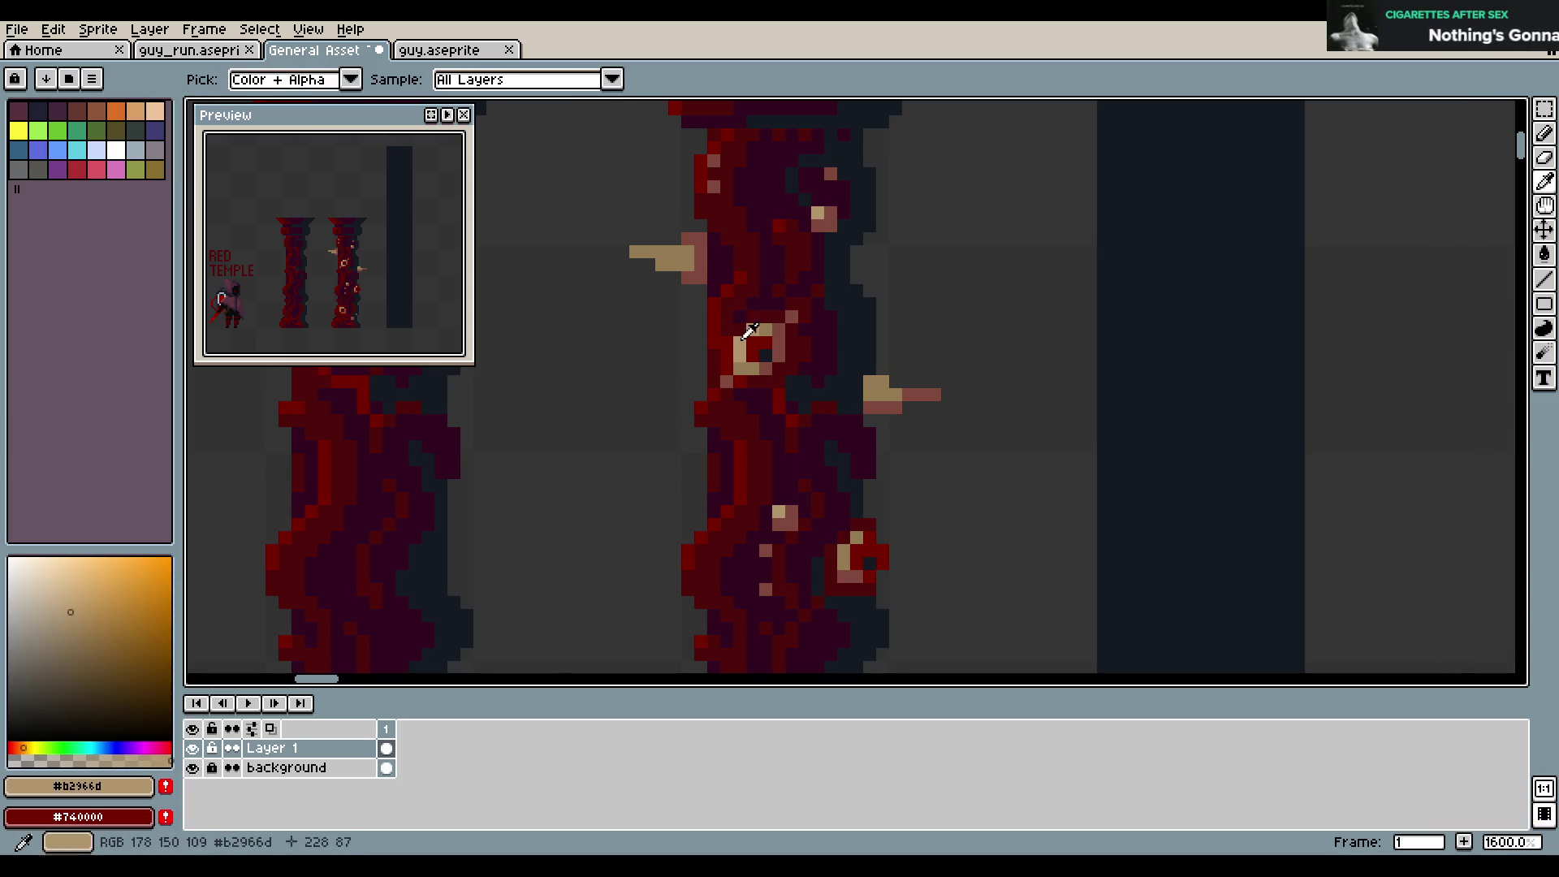
scroll(829, 461, "down", 2)
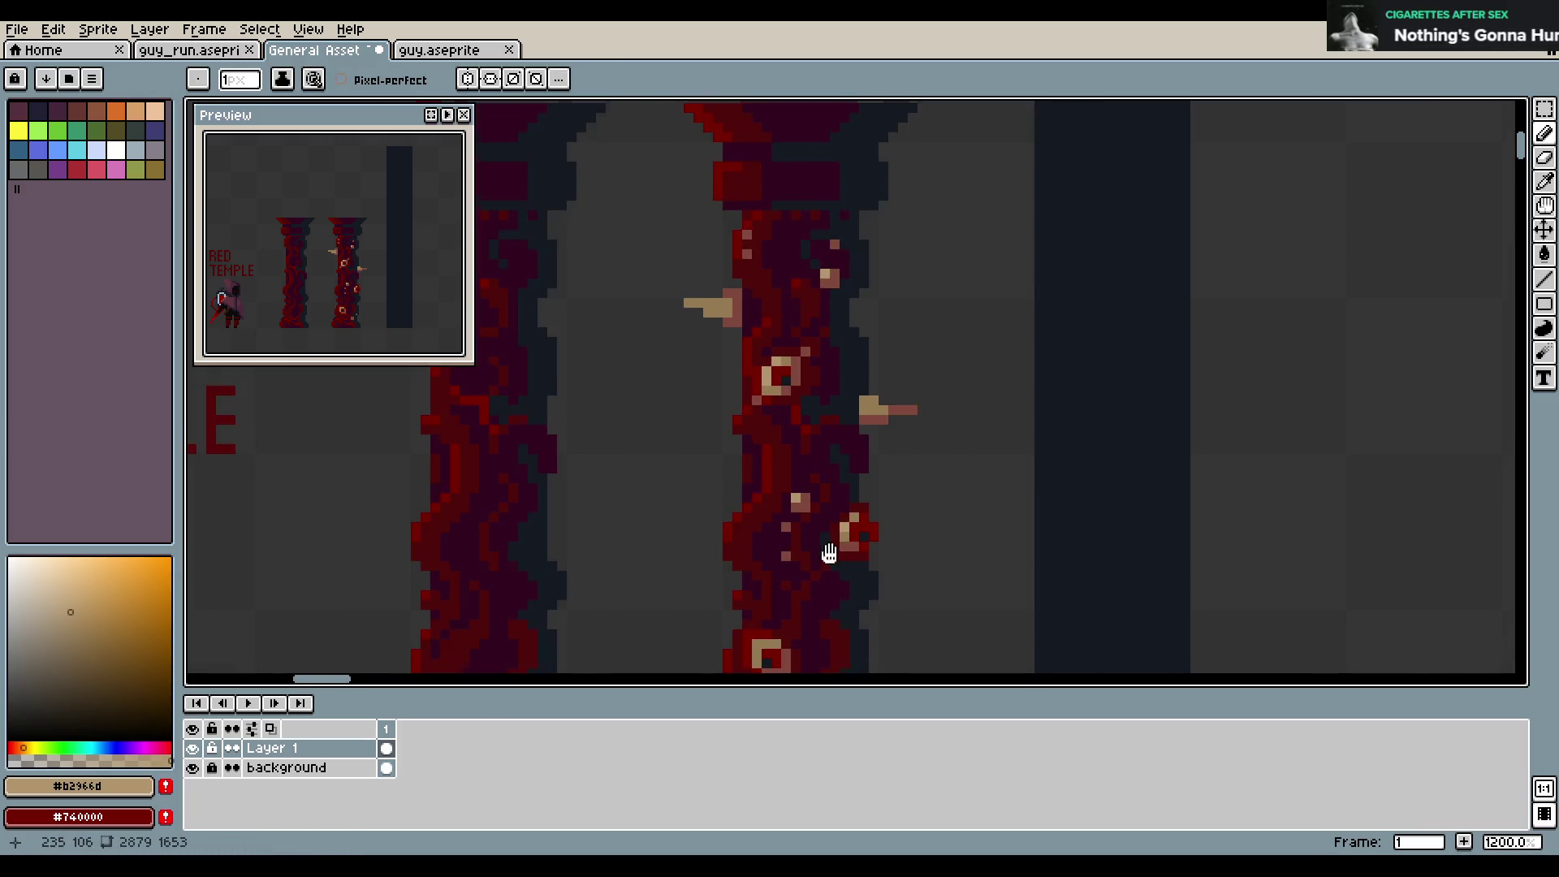
Draw a pinkish diagonal thorn angling out from the pillar's lower left
scroll(810, 457, "up", 1)
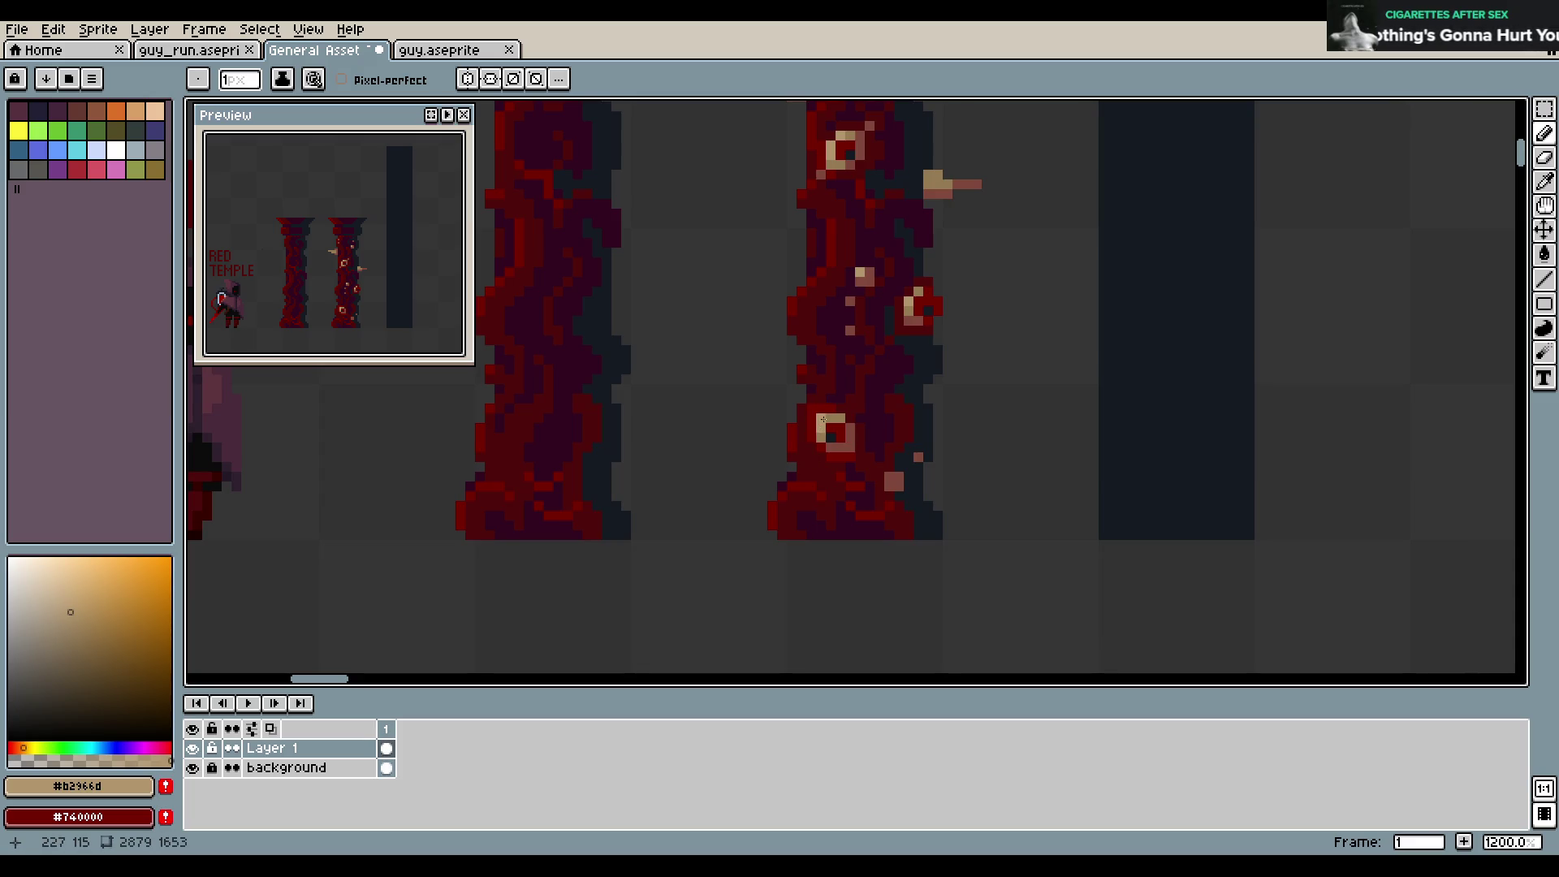
scroll(829, 408, "up", 5)
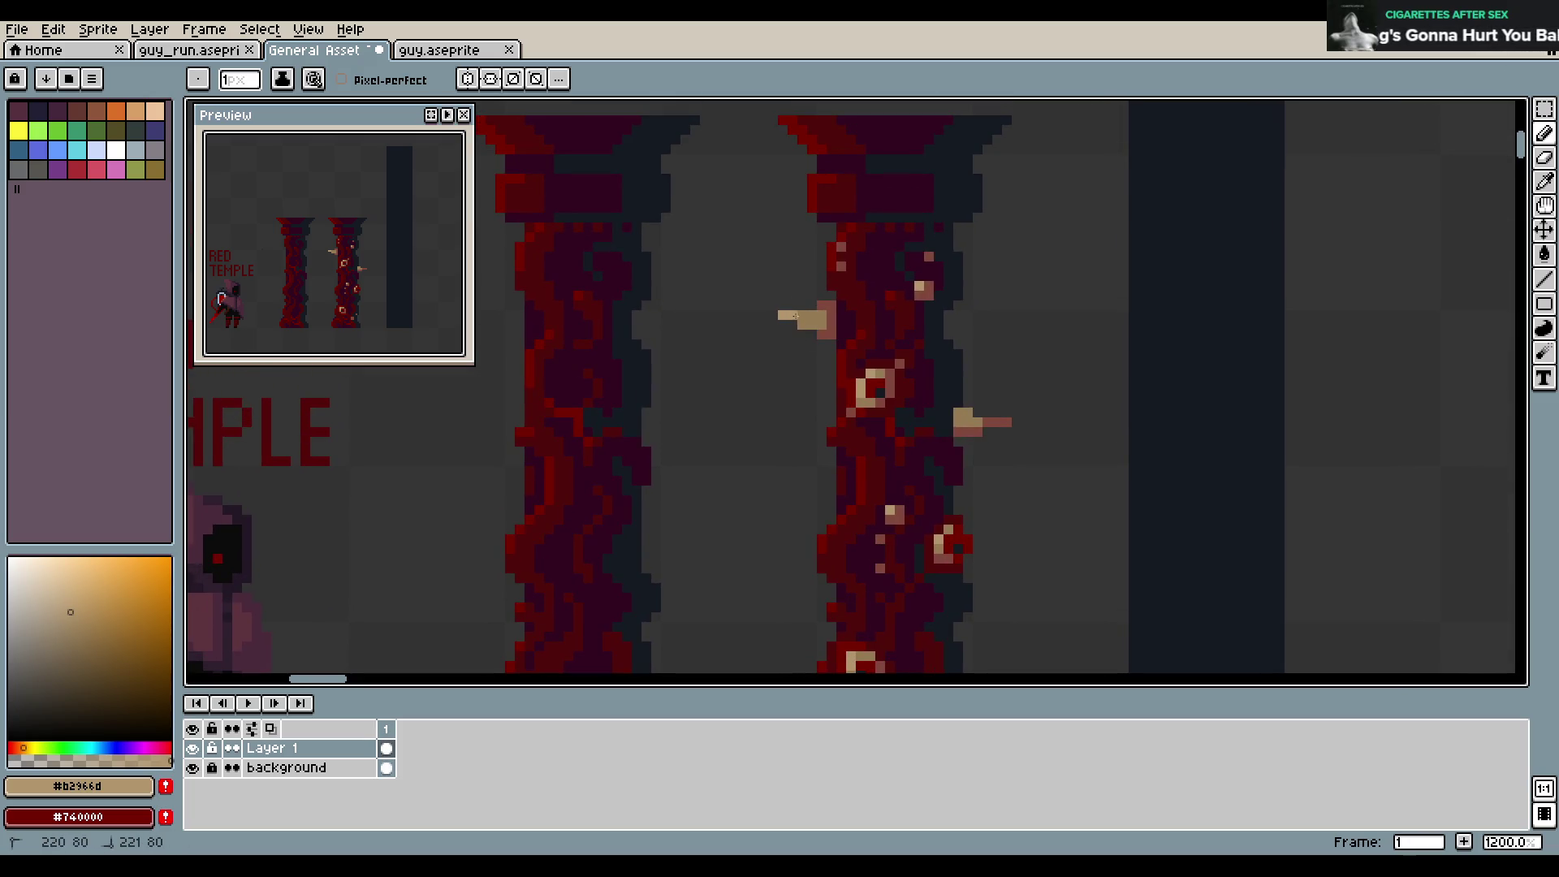
scroll(963, 414, "down", 4)
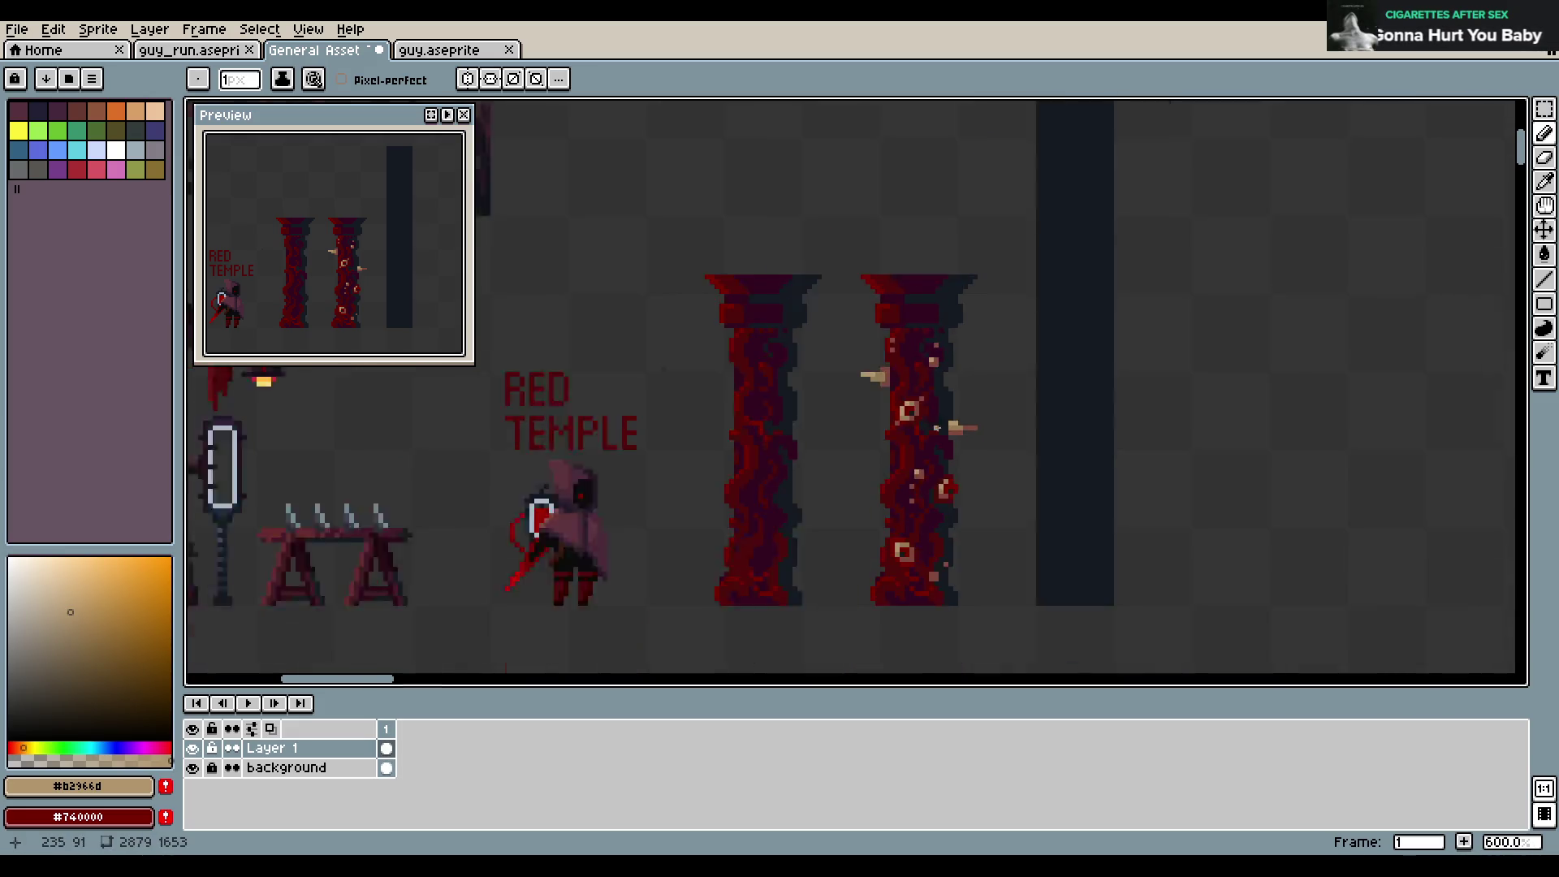
scroll(951, 439, "up", 5)
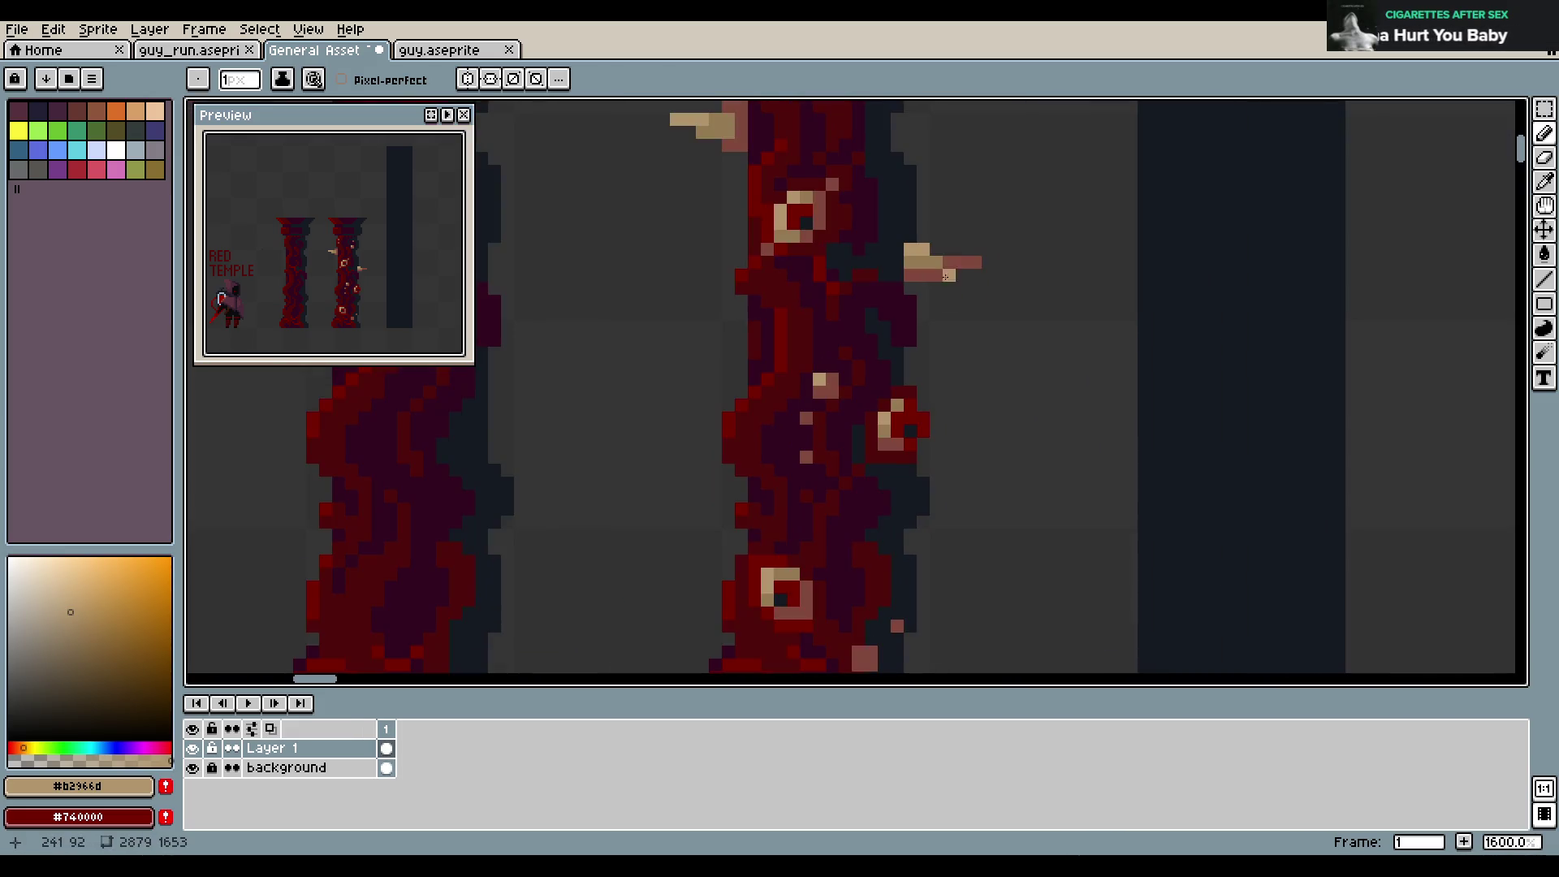
left_click(971, 259, "alt")
left_click(971, 259, "alt")
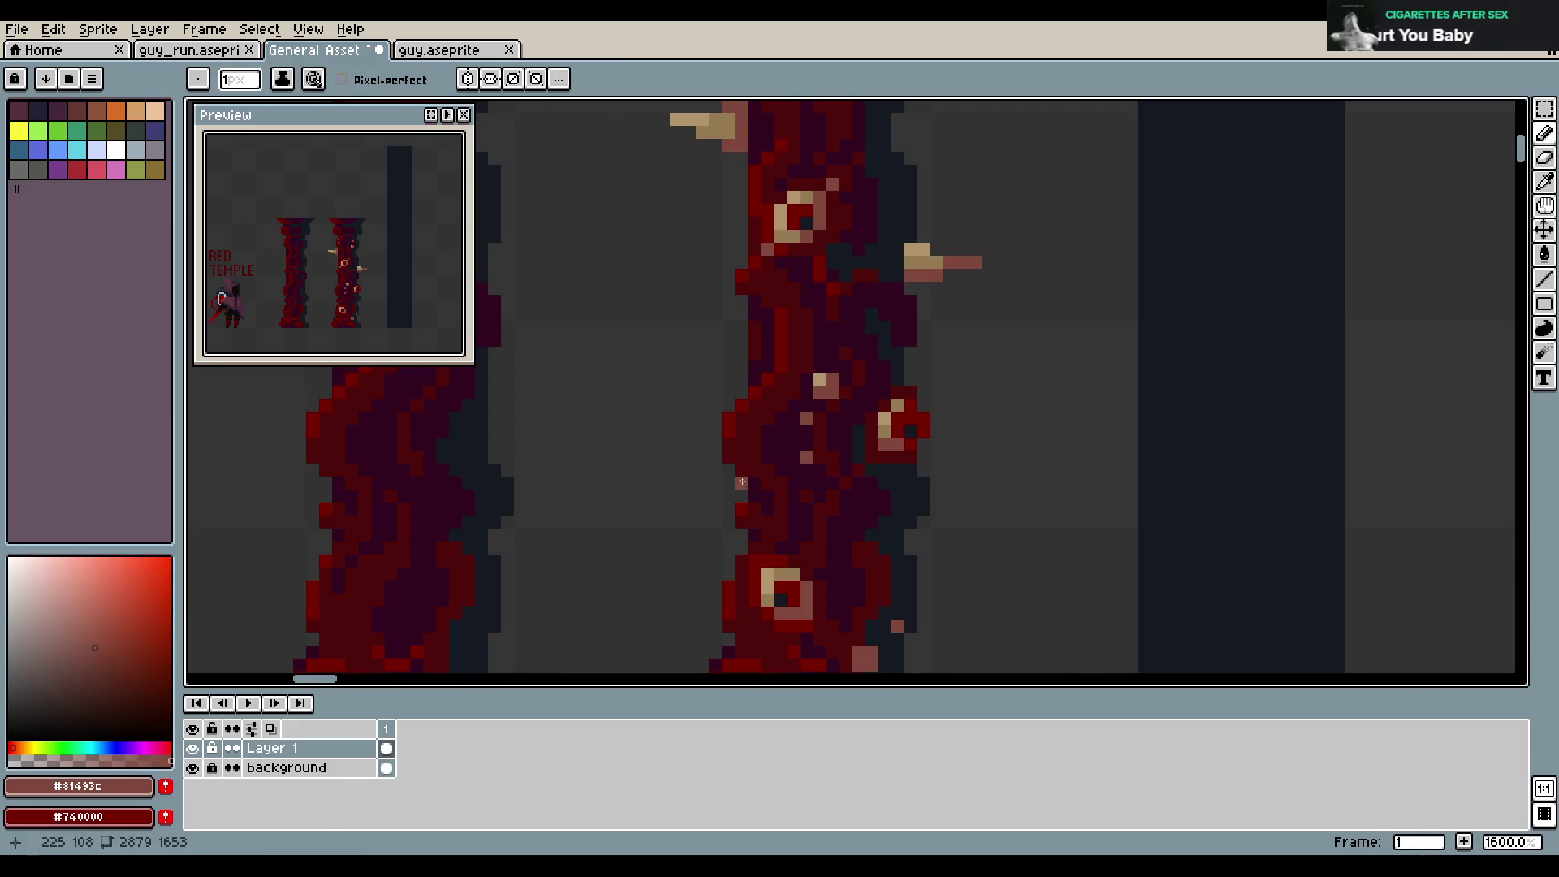
left_click(689, 457)
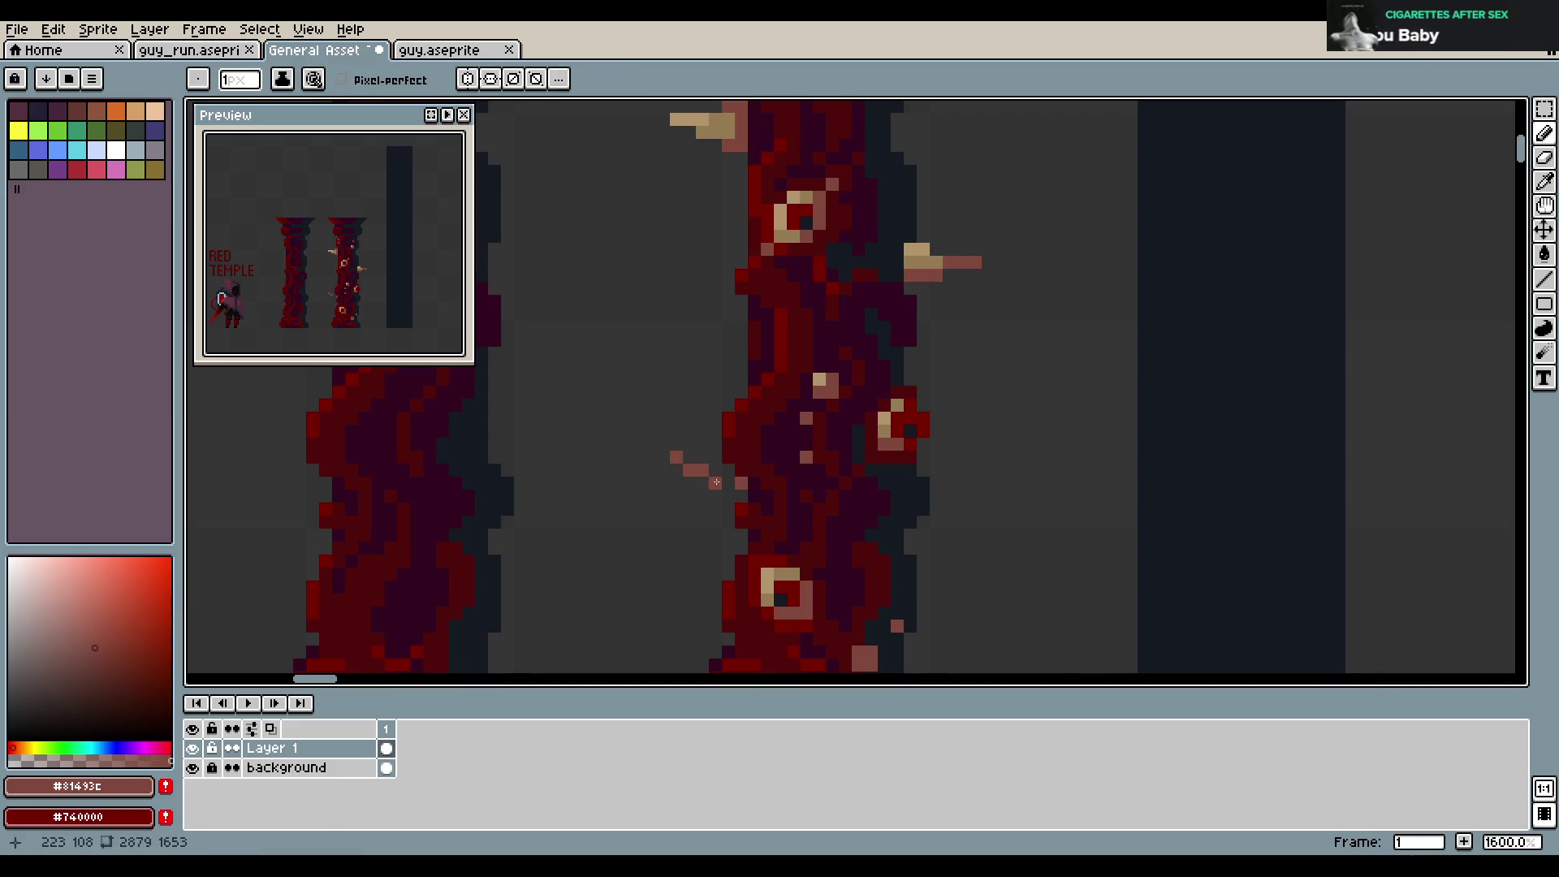
left_click_drag(706, 472, 741, 496)
left_click(690, 469)
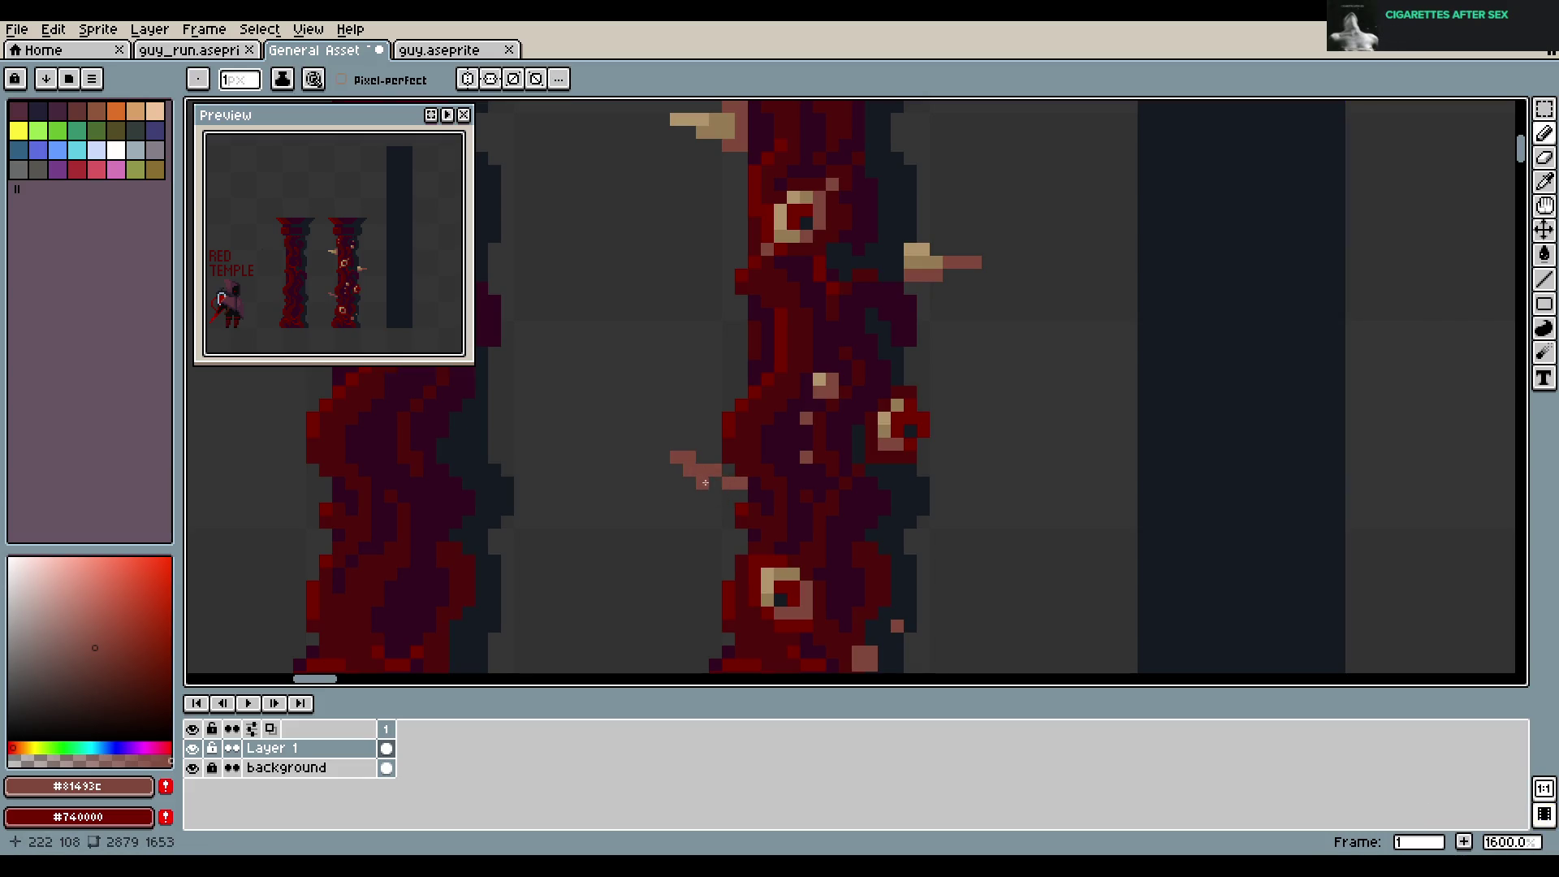
left_click(728, 509)
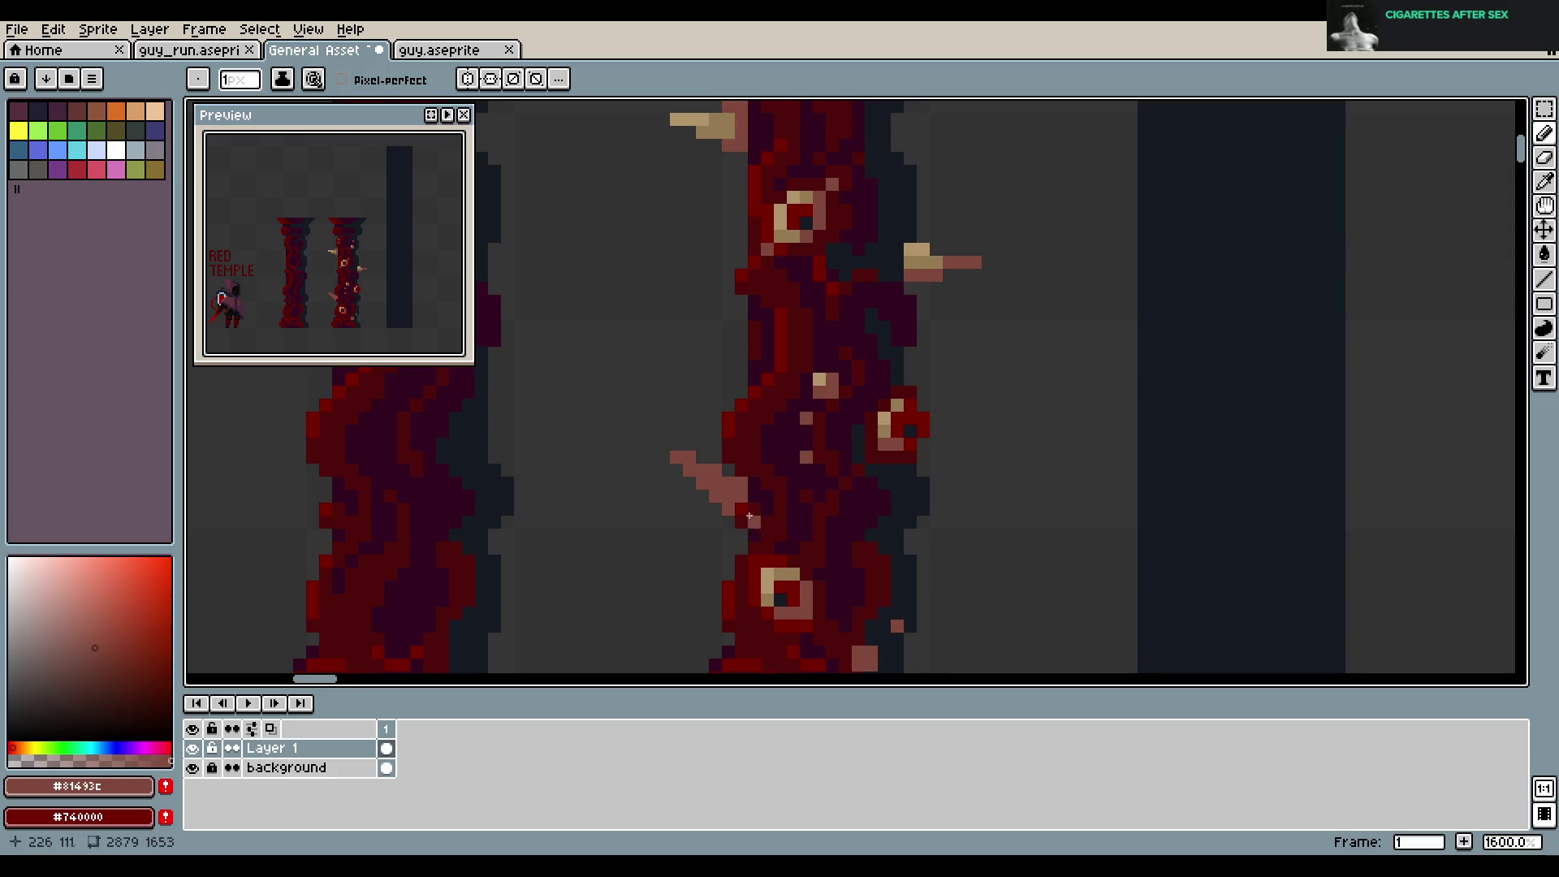
Repaint the new thorn in tan with a lighter tan tip, then save the sheet
key("i")
left_click(925, 262, "alt")
left_click_drag(677, 457, 731, 499)
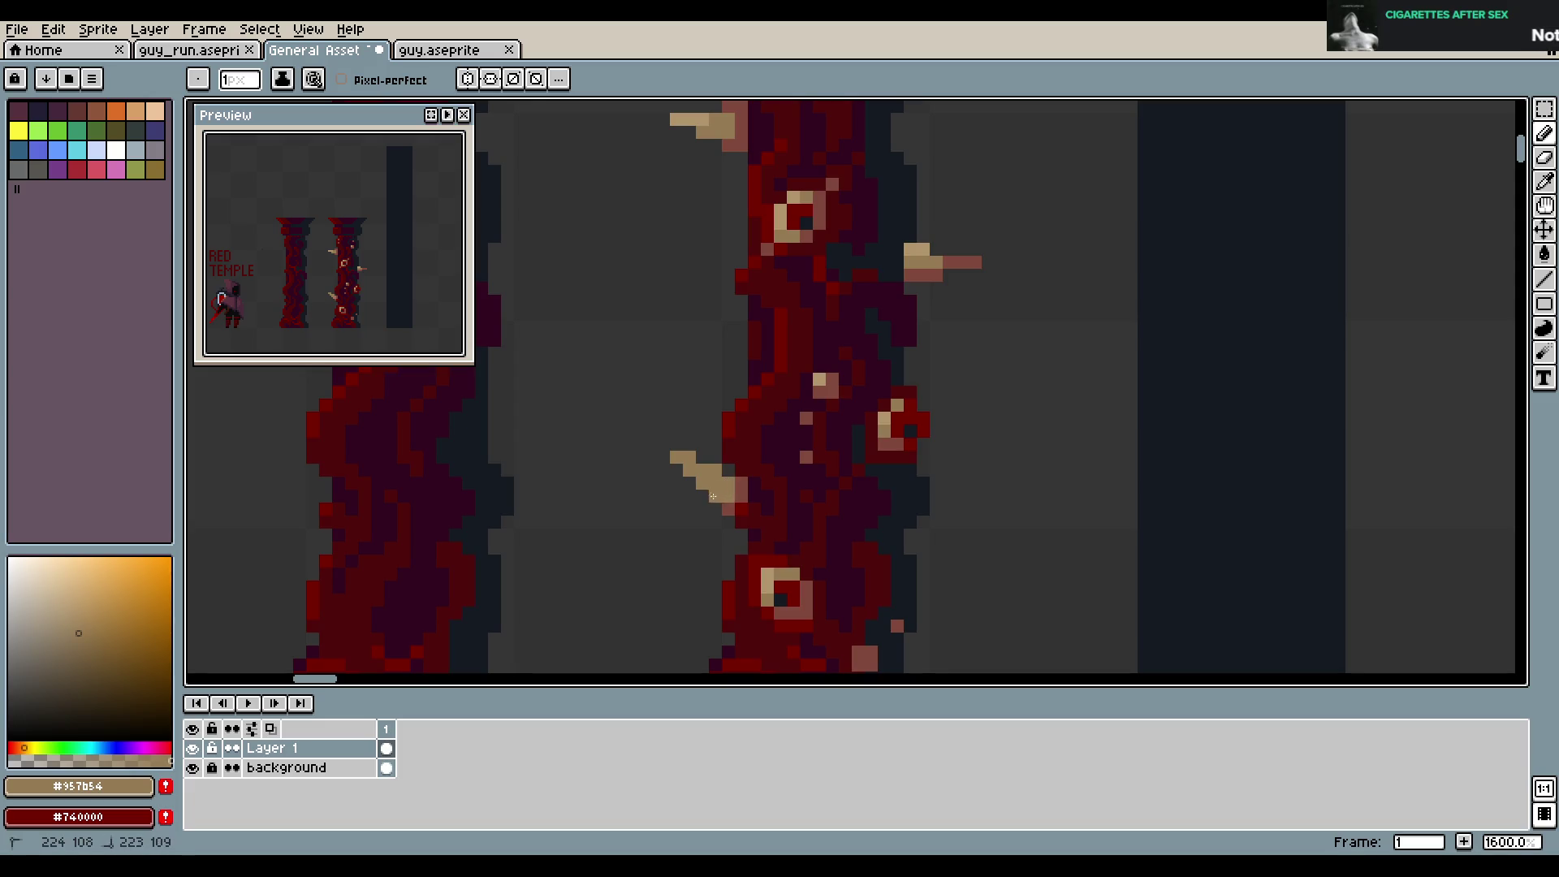
left_click(818, 379, "alt")
left_click(681, 462)
key("ctrl")
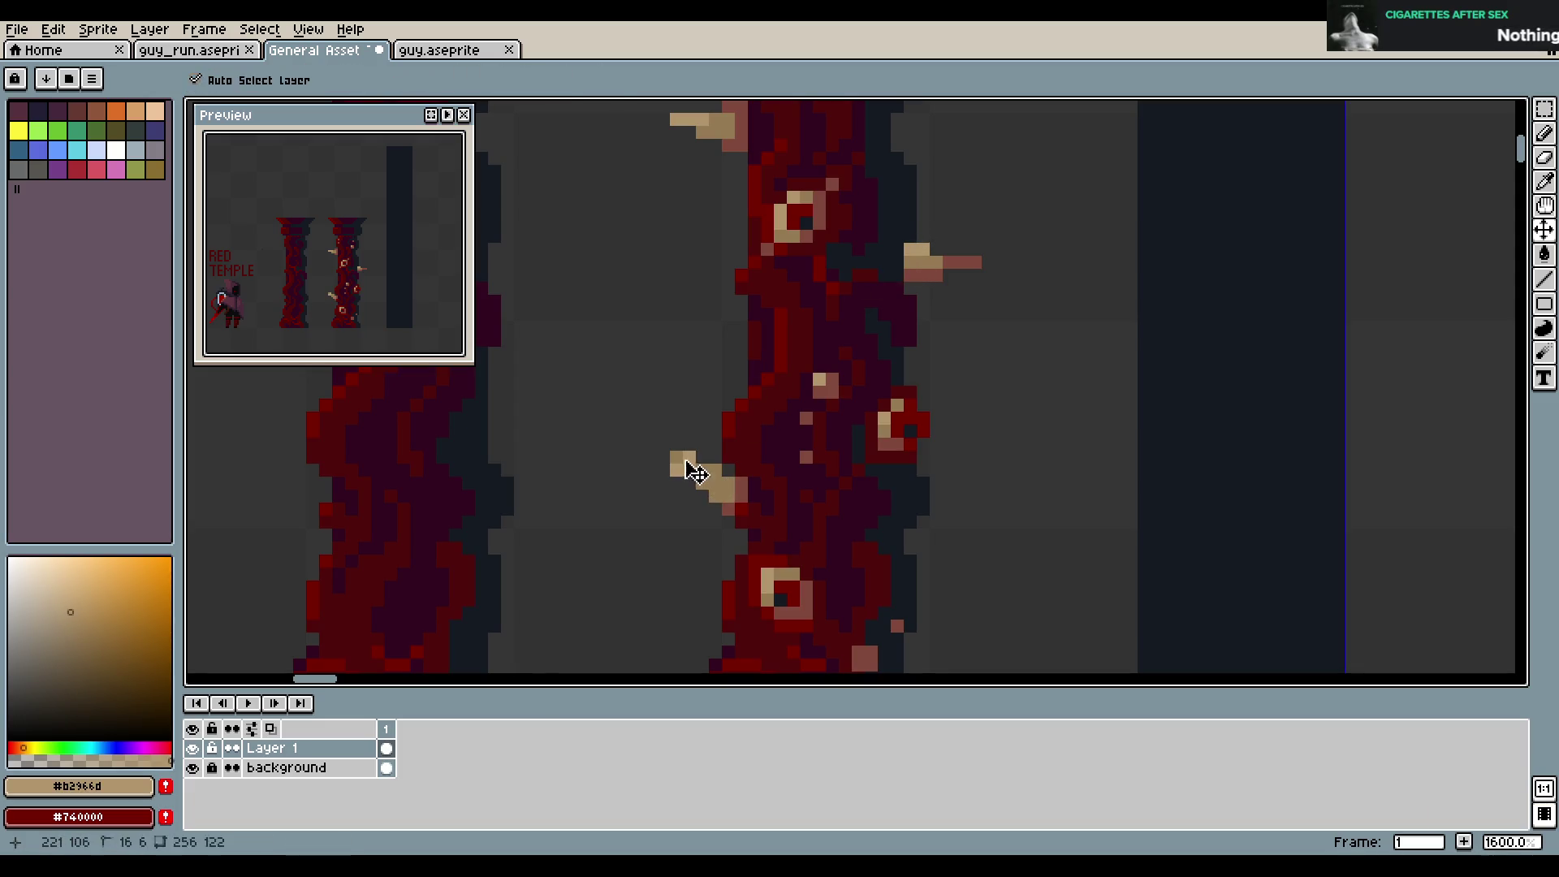
key("ctrl")
key("ctrl+s")
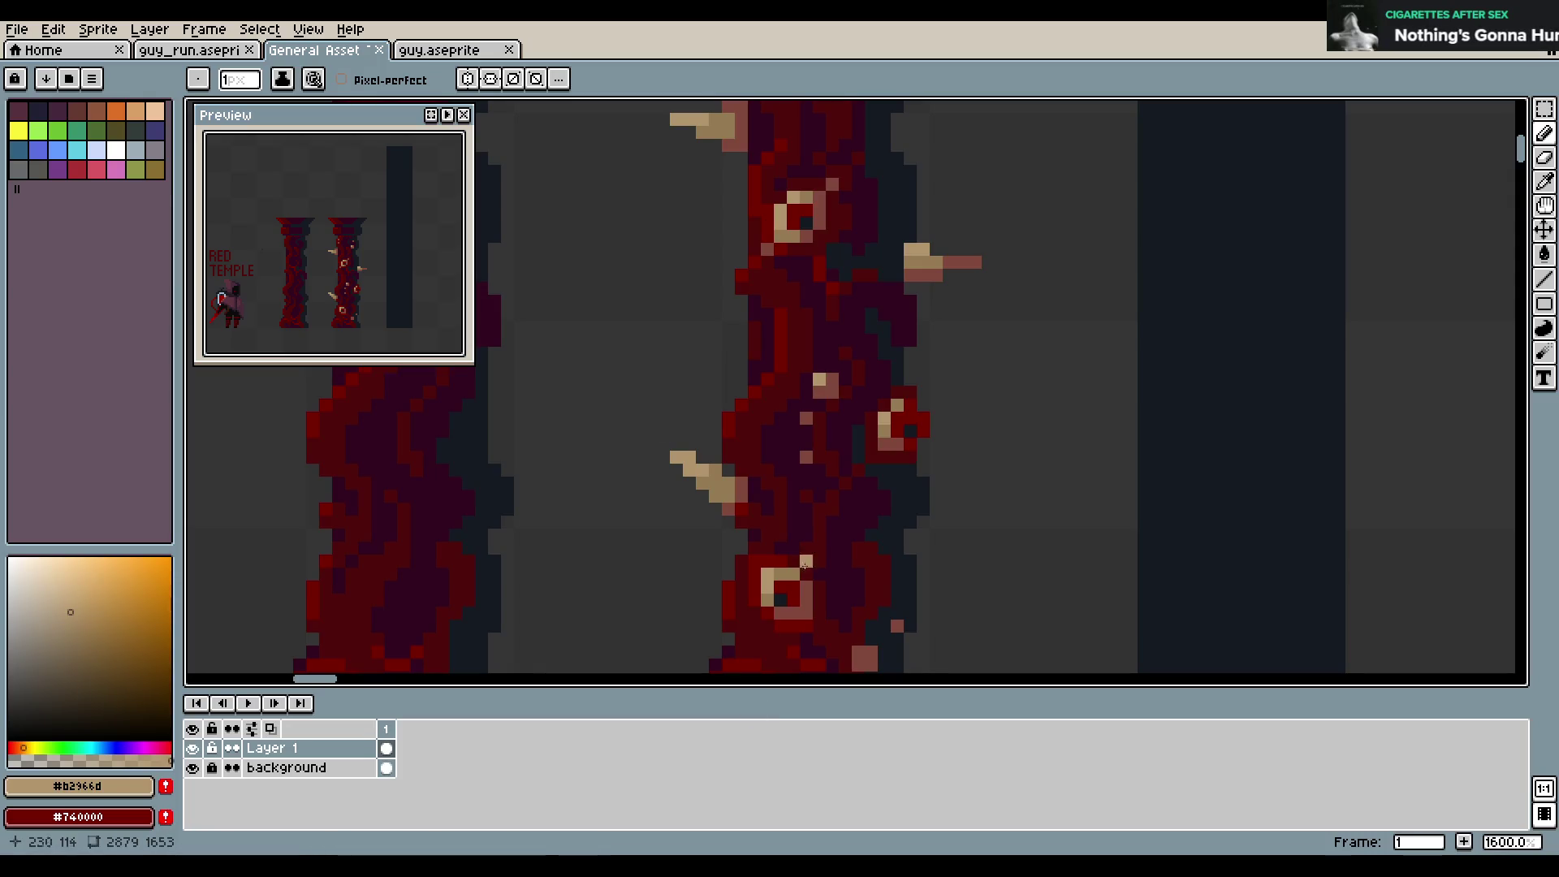
key("alt")
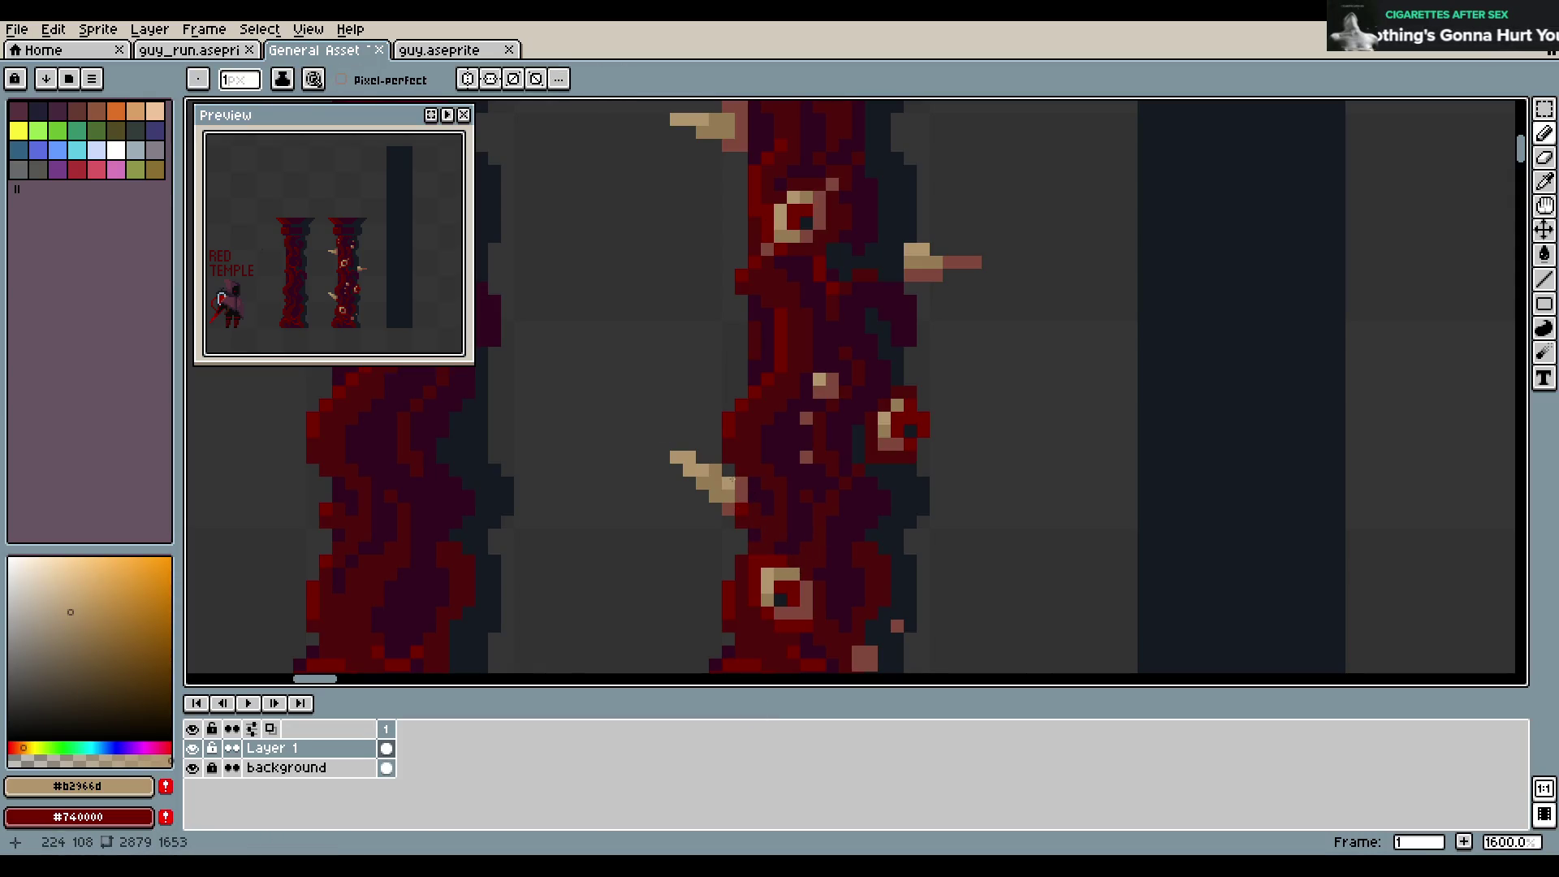
scroll(817, 436, "down", 2)
scroll(817, 436, "up", 1)
Save the asset sheet and bring the area right of the pillars into view
key("ctrl+s")
scroll(705, 351, "down", 4)
left_click_drag(723, 328, 812, 367)
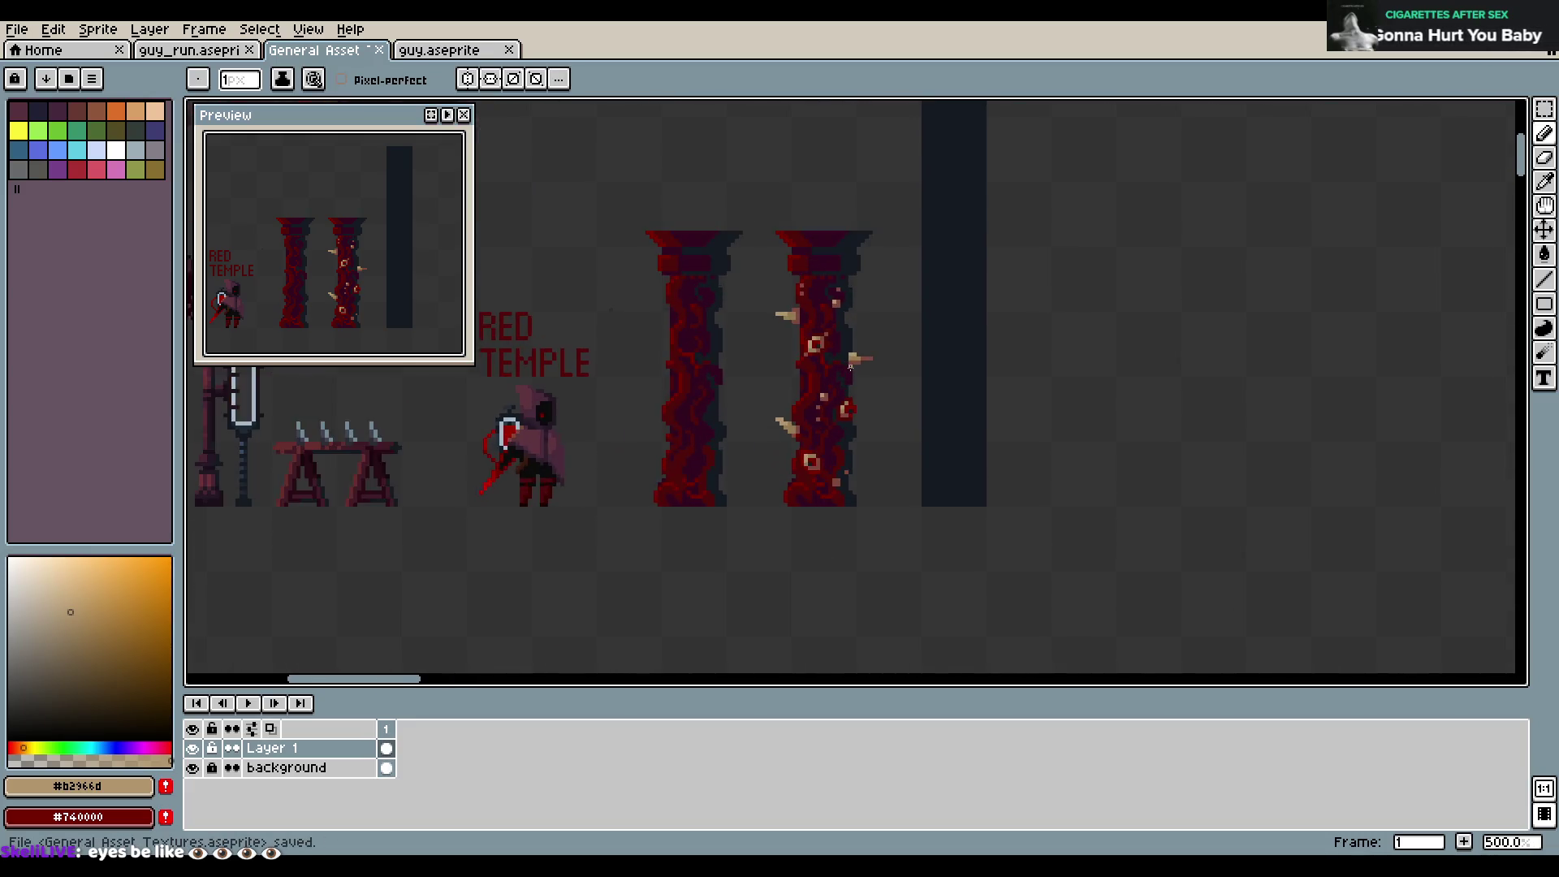
scroll(856, 368, "down", 3)
scroll(875, 321, "up", 4)
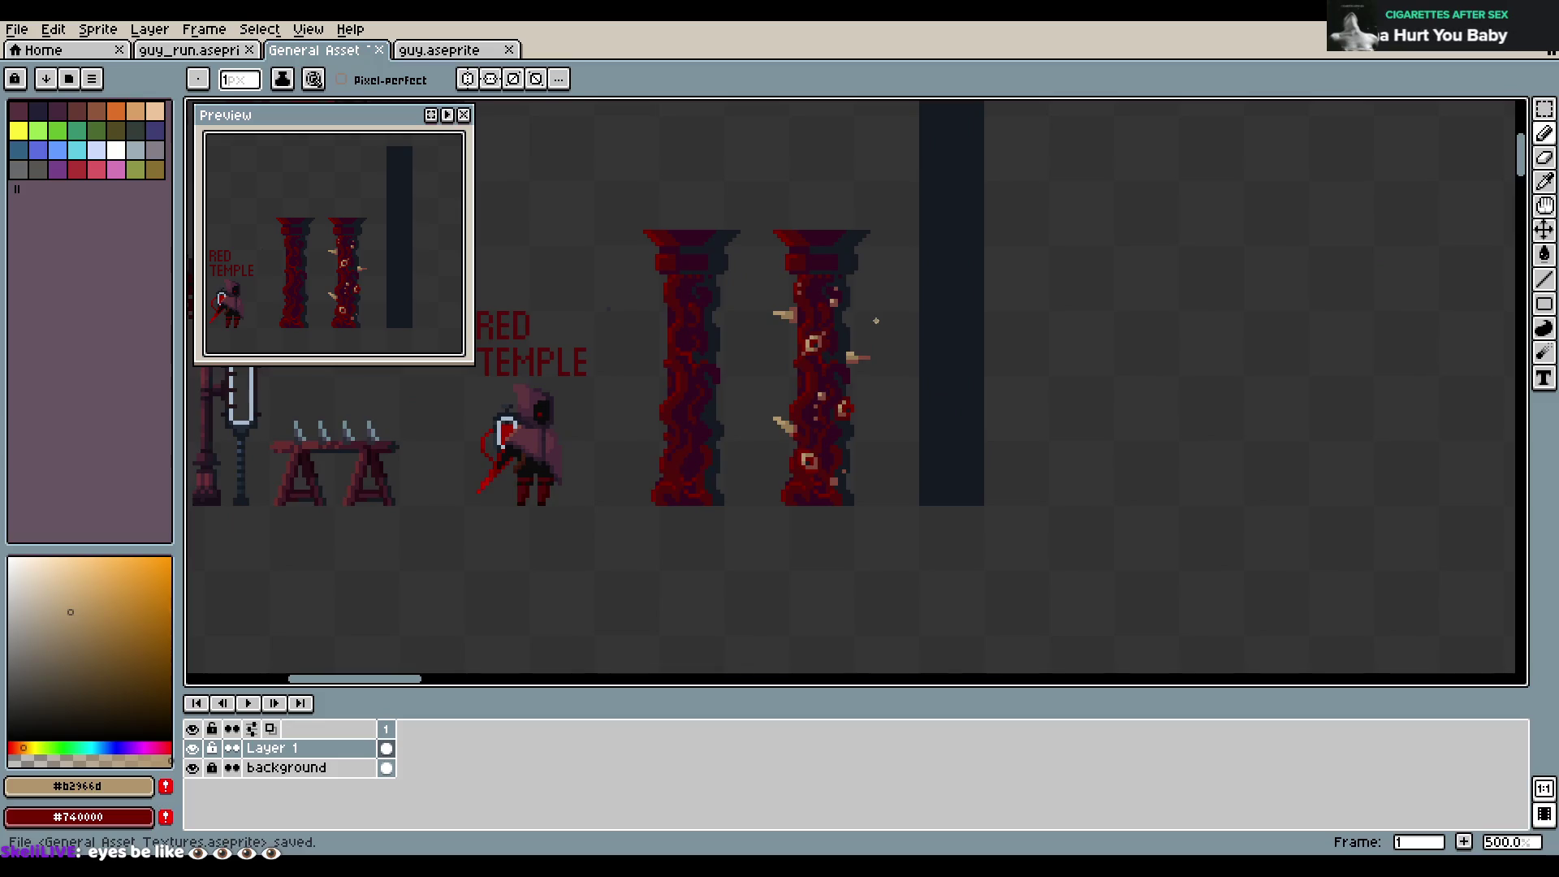
key("ctrl+s")
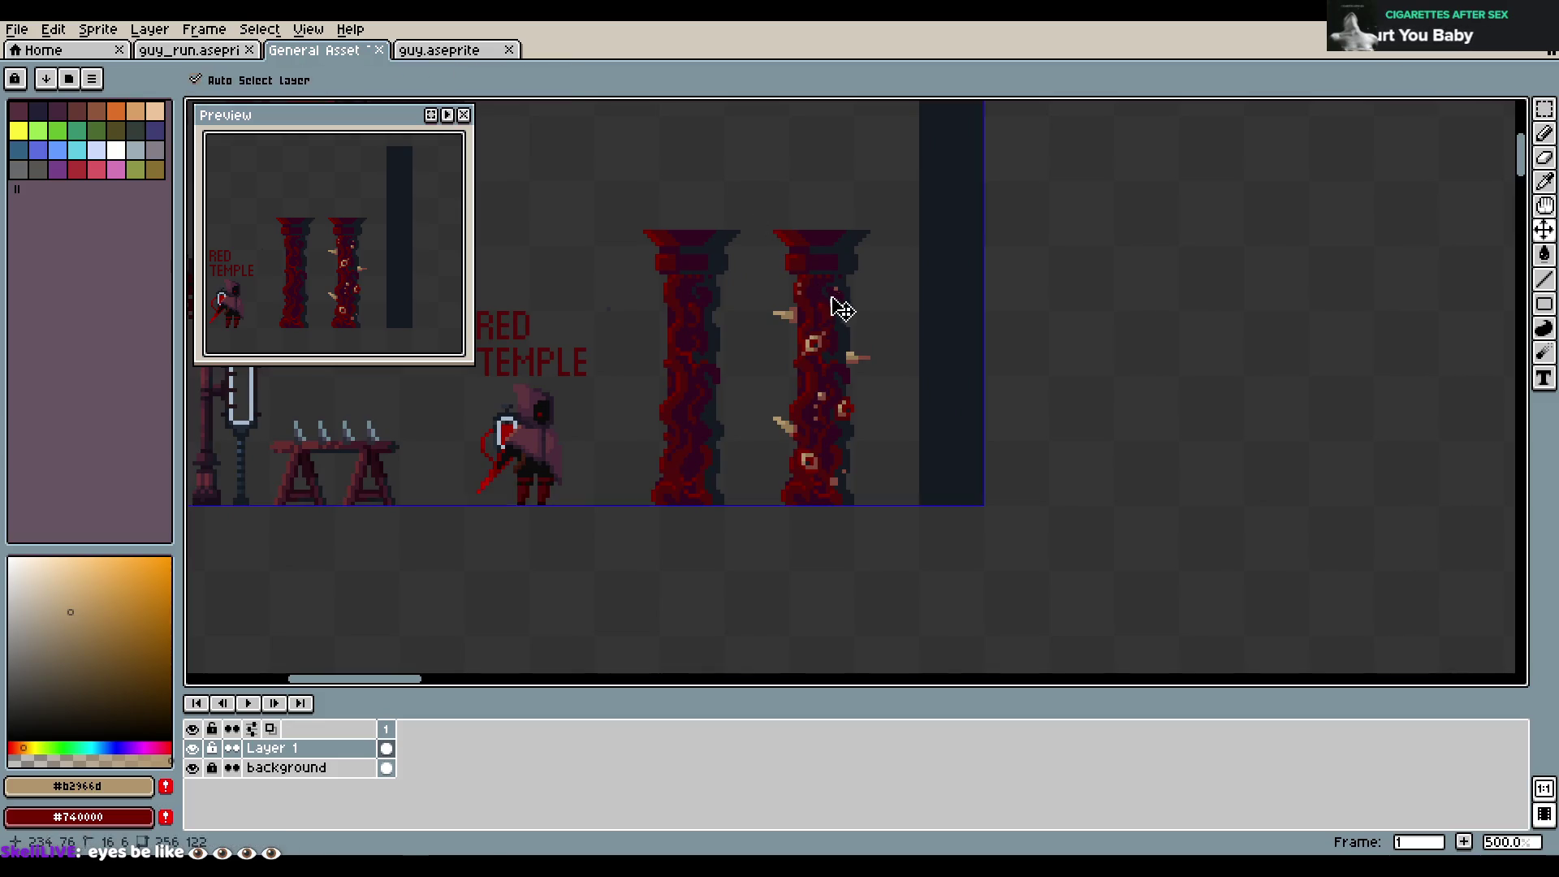
scroll(904, 353, "down", 4)
scroll(905, 357, "up", 5)
scroll(901, 349, "down", 1)
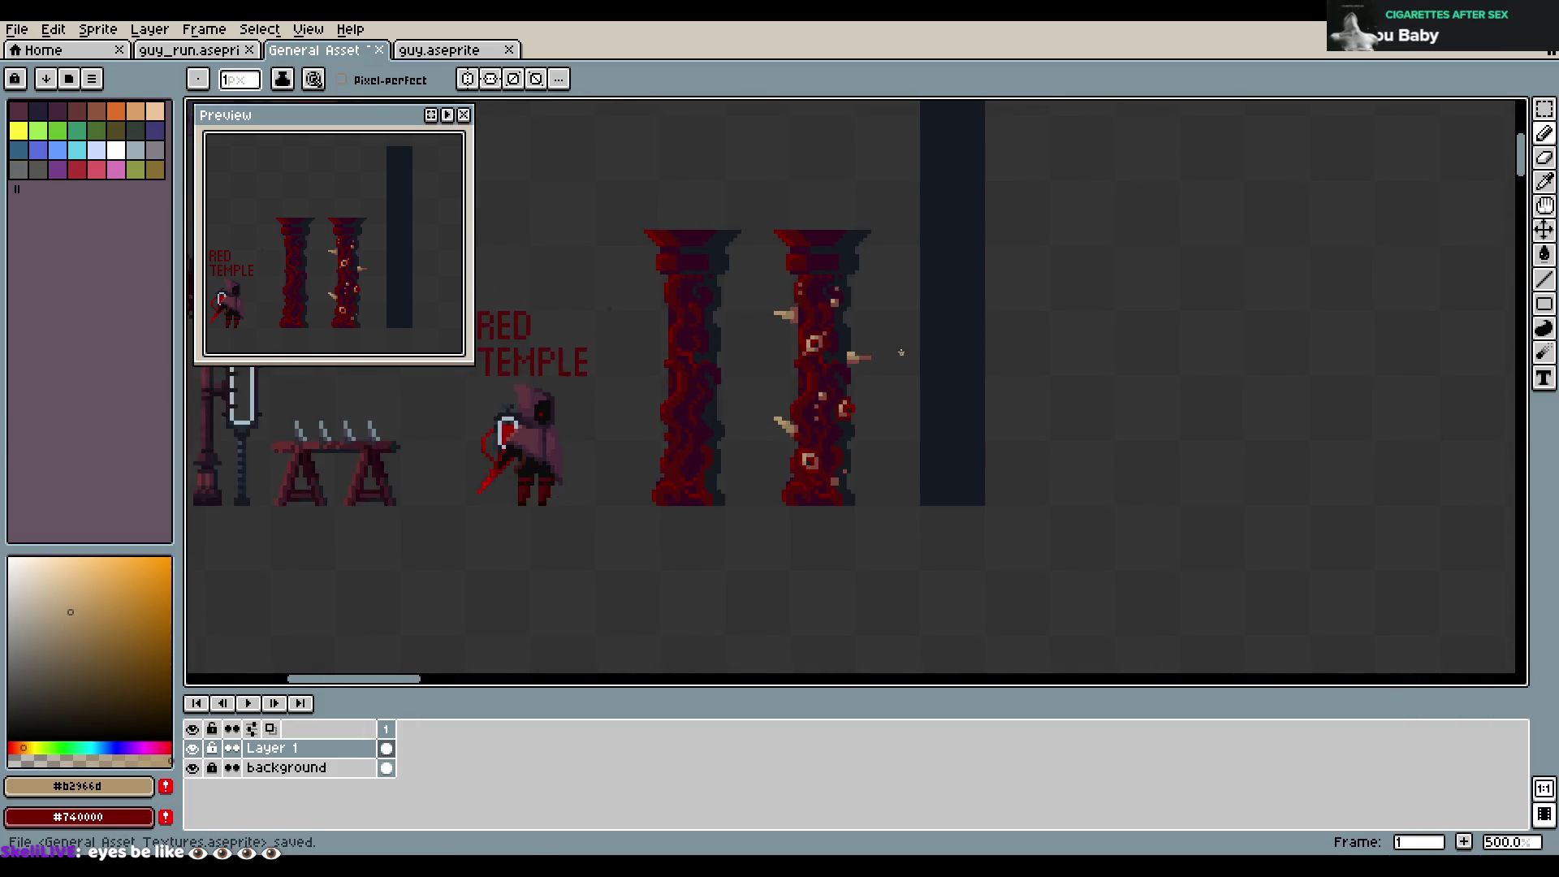
scroll(922, 251, "down", 1)
Move the selected dark column further right and save
key("m")
left_click_drag(824, 209, 947, 609)
mouse_move(887, 492)
left_mouse_down()
mouse_move(1257, 498)
mouse_move(1238, 481)
left_mouse_up()
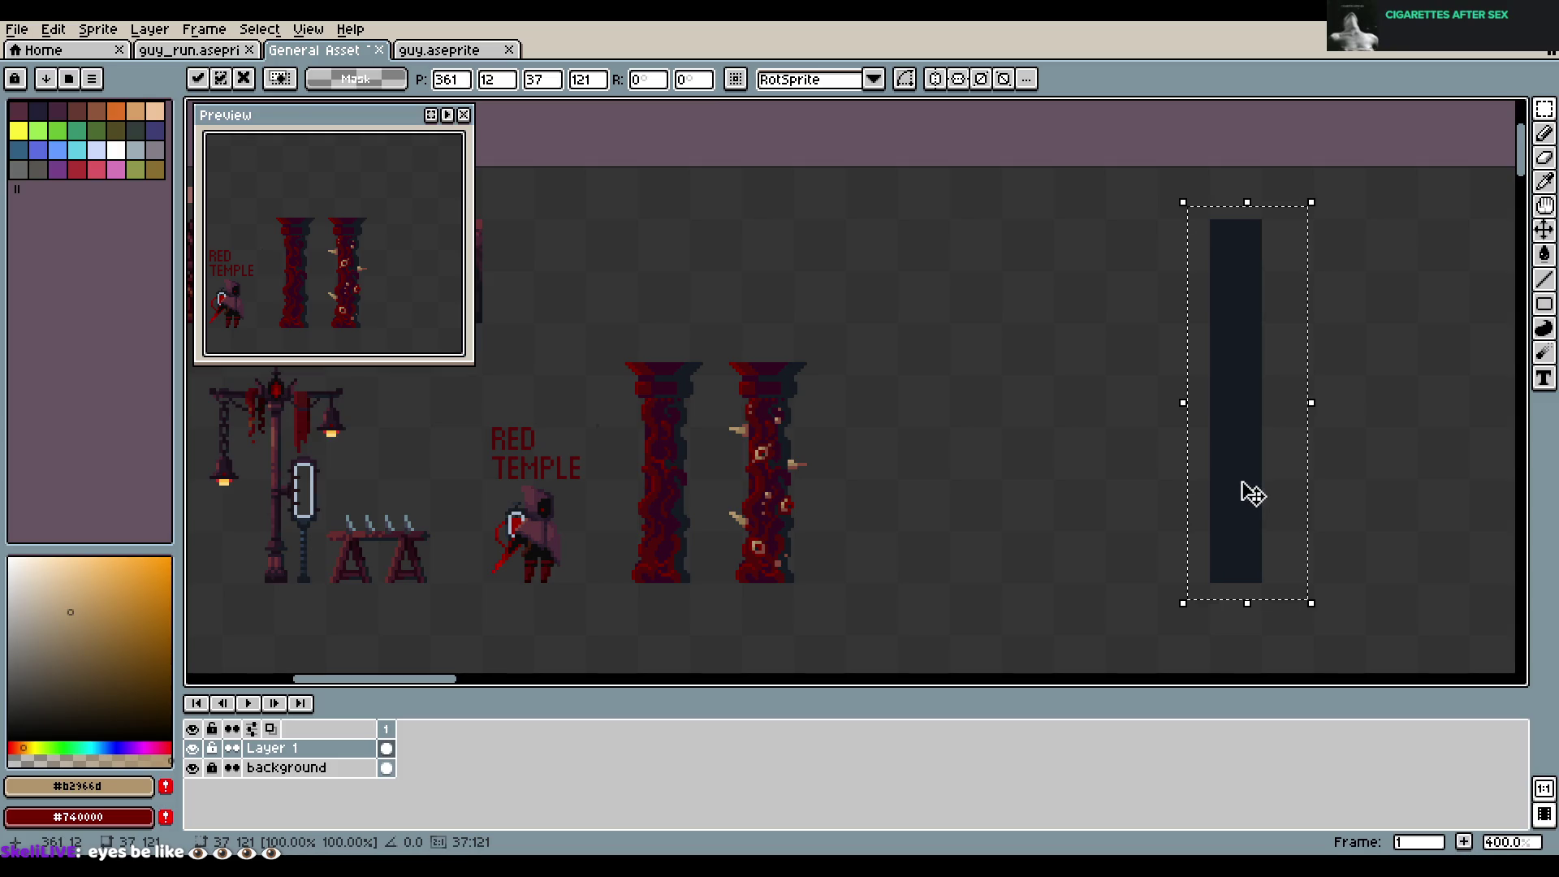
left_click(934, 422)
scroll(934, 421, "up", 1)
key("ctrl+s")
Copy the left pillar's cap out to the right of the pillars and save
mouse_move(529, 333)
left_mouse_down()
mouse_move(650, 393)
mouse_move(915, 388)
mouse_move(879, 383)
left_mouse_up()
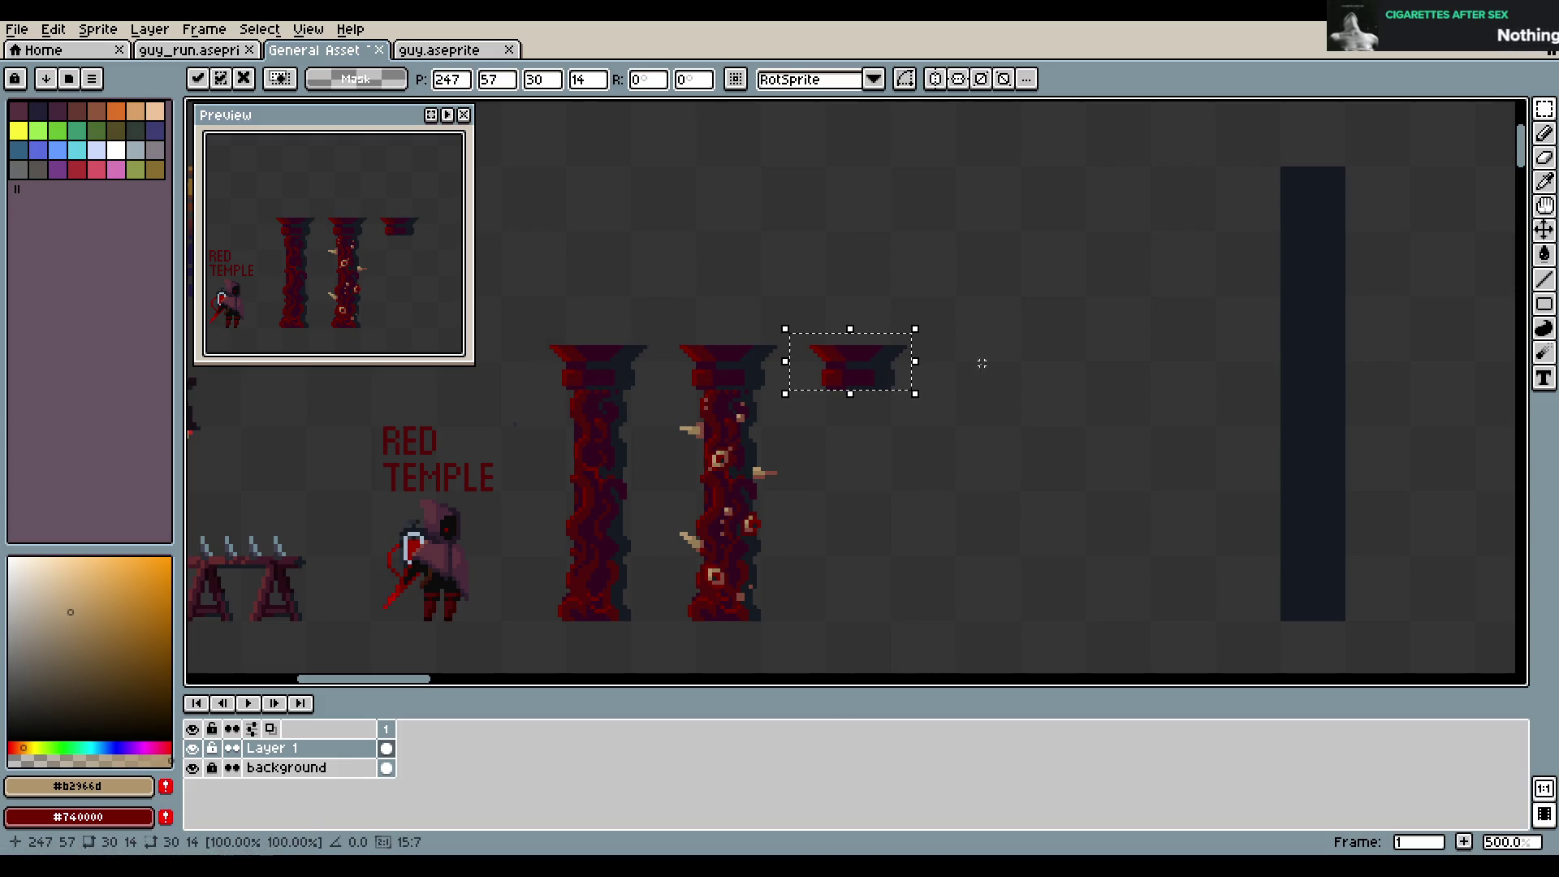
left_click(1010, 358)
key("ctrl+s")
key("Return")
Place a second copy of the pillar cap further right and save the sheet
left_click_drag(794, 327, 924, 409)
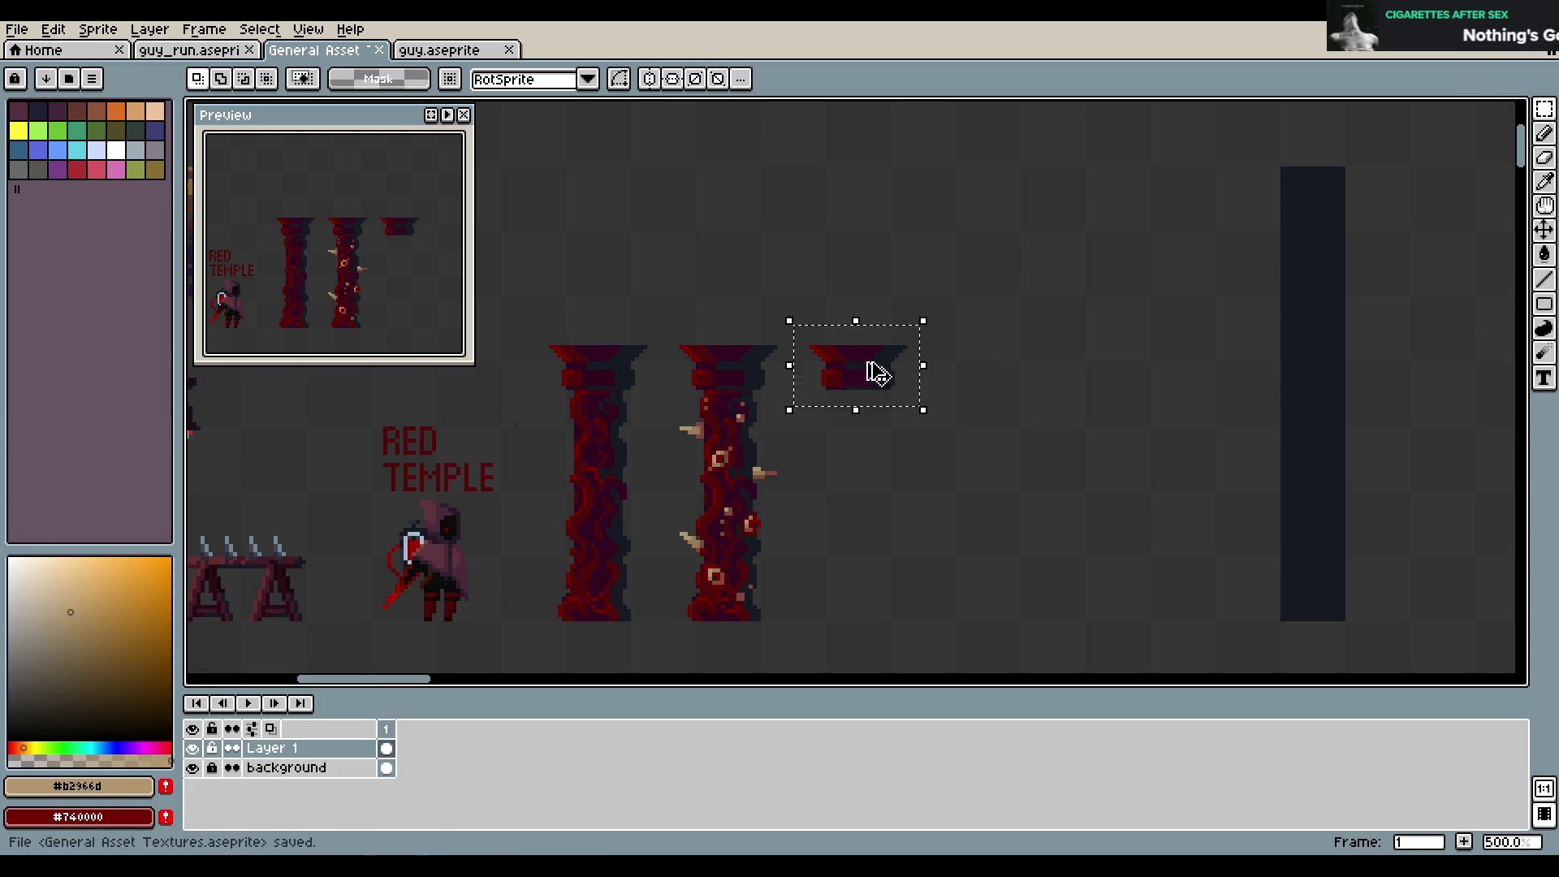
left_click_drag(870, 366, 1009, 371)
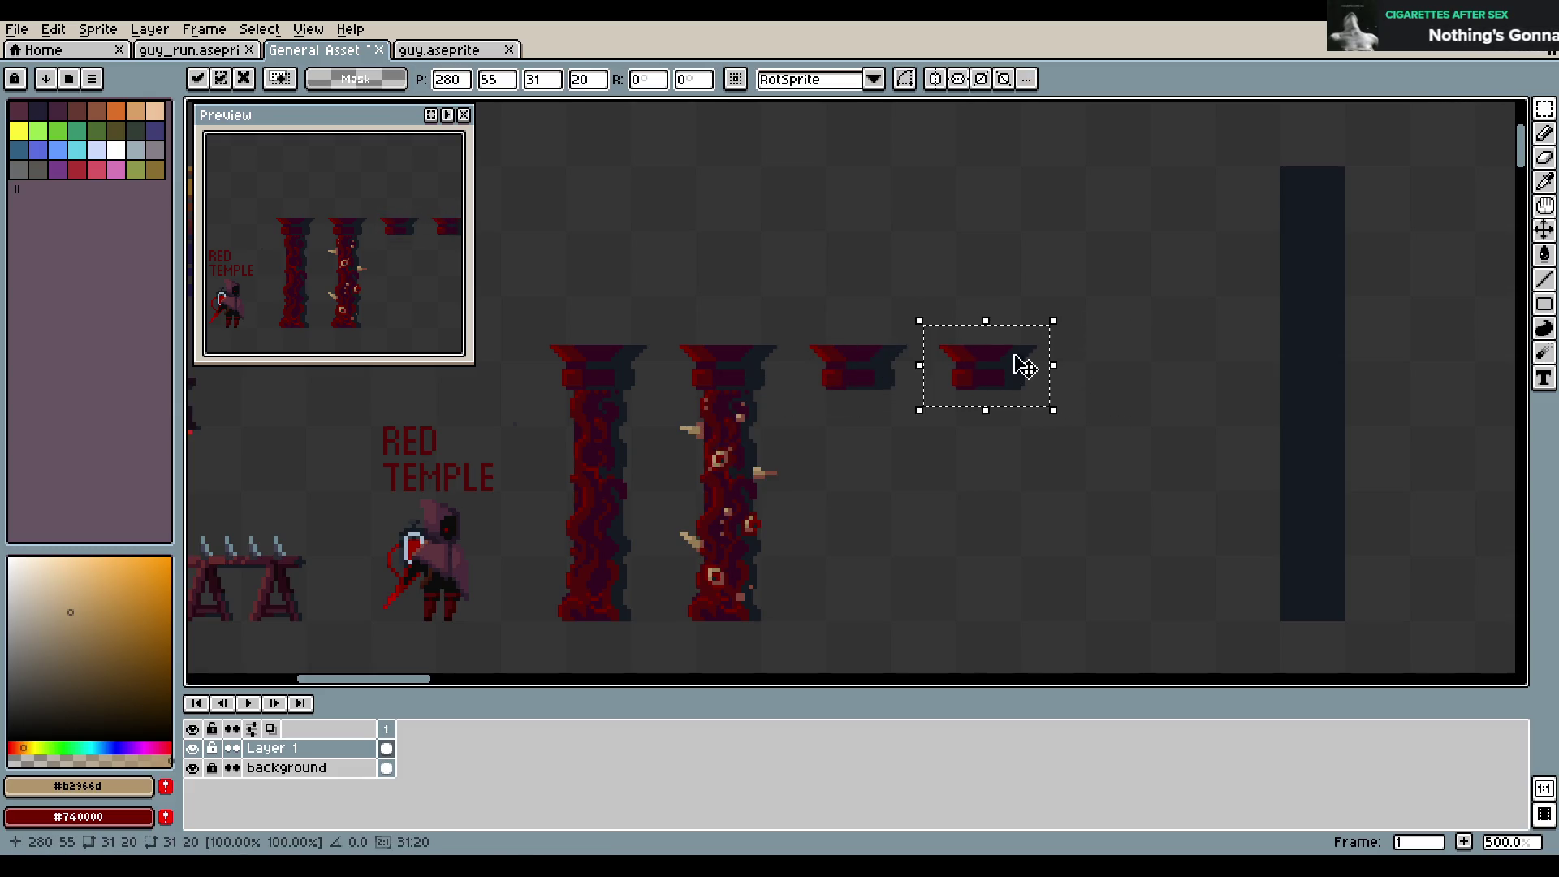
key("ctrl+s")
key("Return")
key("minus")
key("minus")
key("minus")
scroll(385, 283, "up", 3)
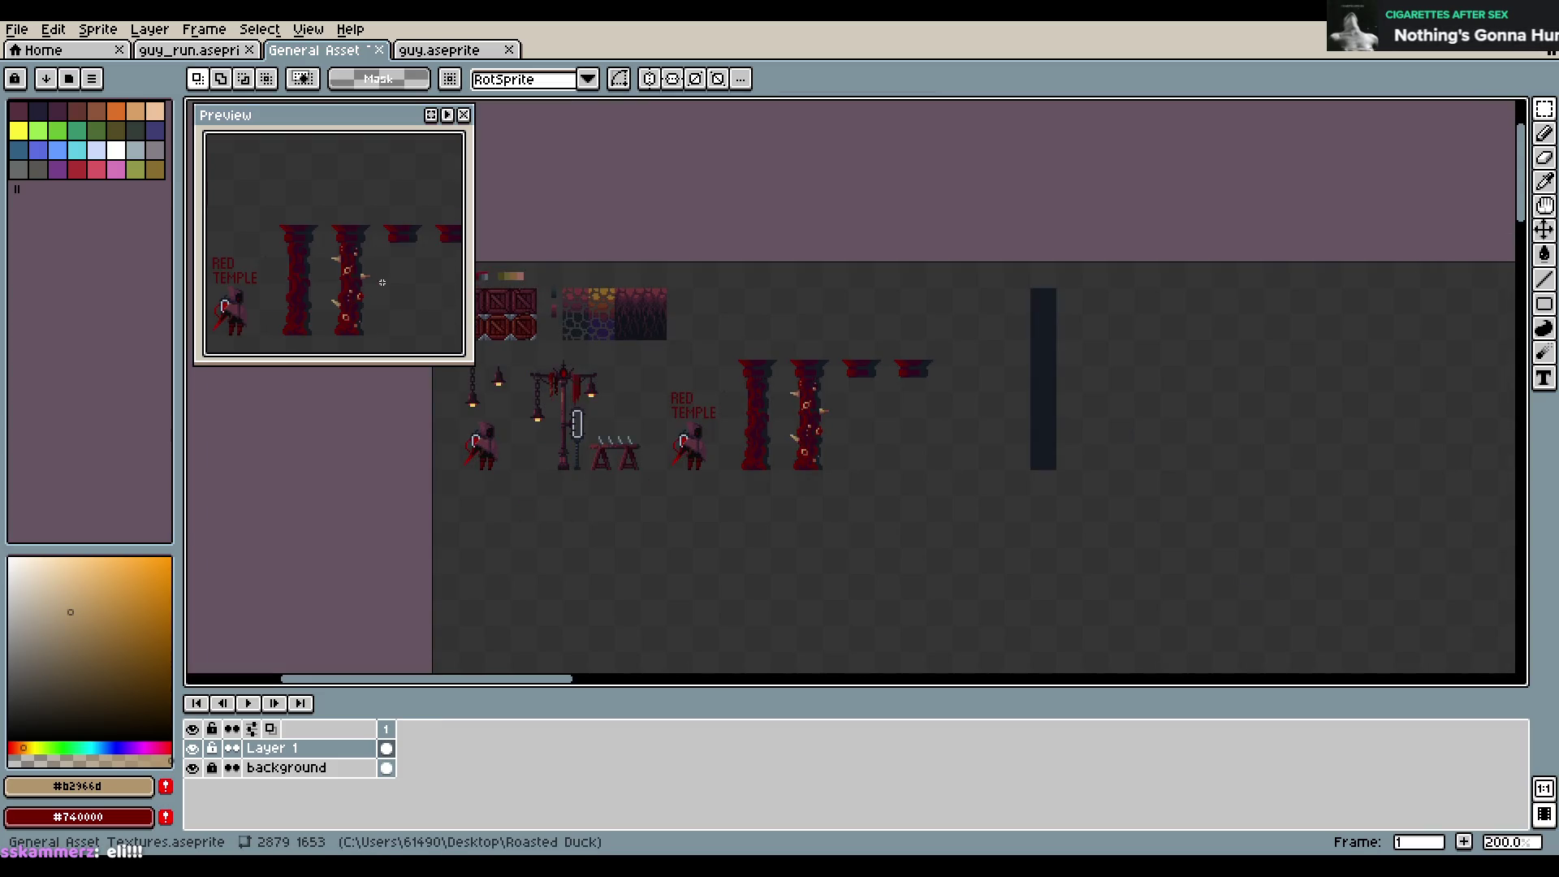
Pick the dark colour #151b22 and adjust its shade while looking around the sheet
scroll(793, 347, "up", 1)
scroll(888, 338, "up", 1)
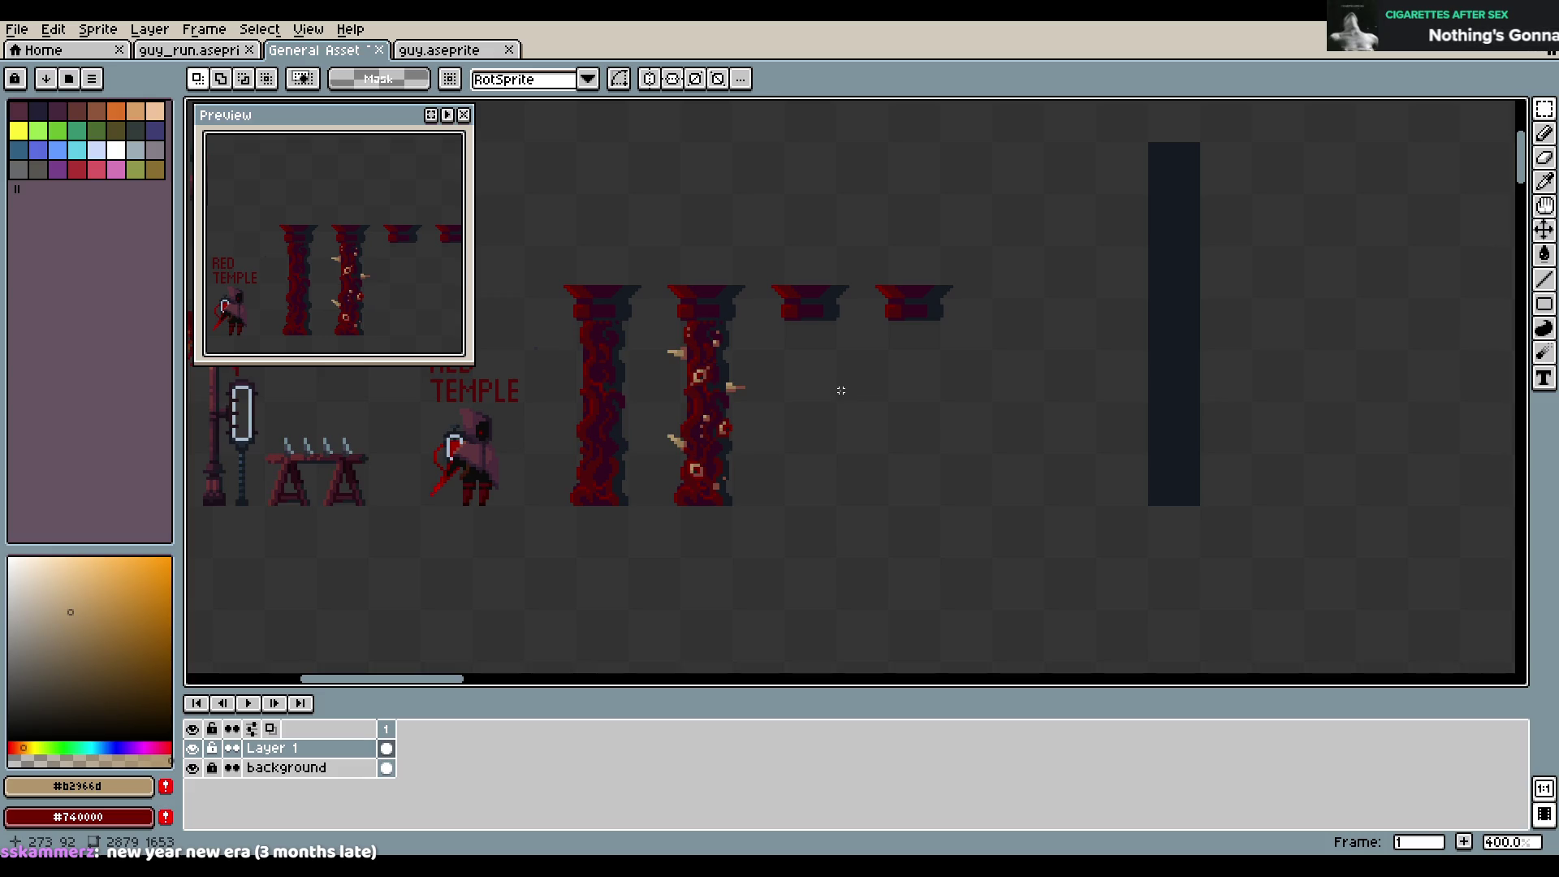
scroll(841, 391, "left", 5)
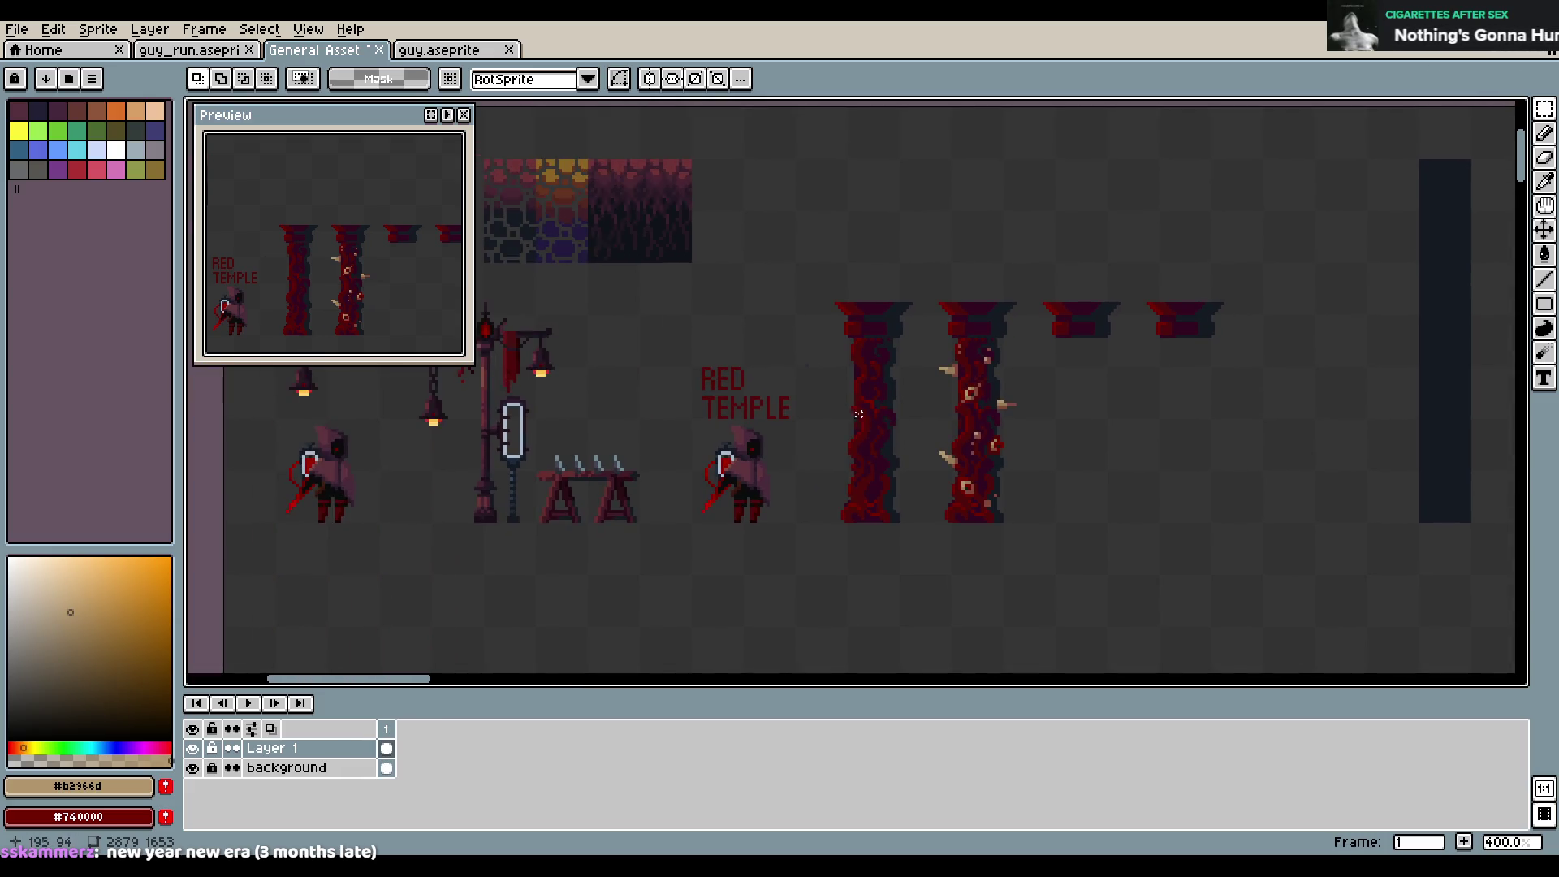
scroll(1016, 482, "up", 1)
scroll(725, 493, "down", 1)
scroll(725, 494, "down", 1)
scroll(725, 494, "up", 2)
scroll(898, 519, "down", 1)
scroll(898, 519, "up", 1)
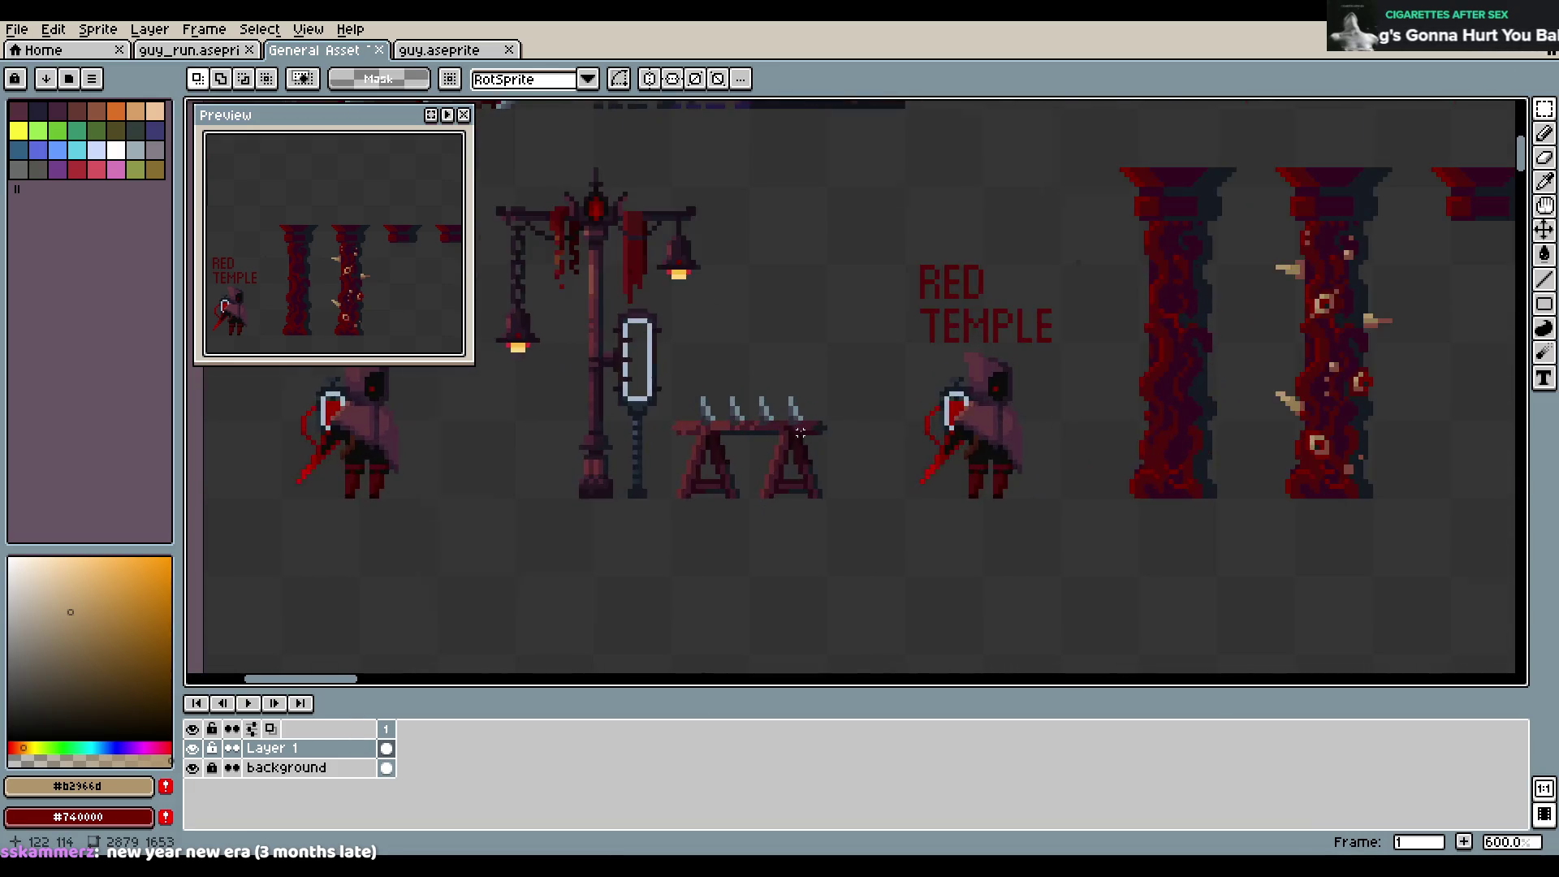
scroll(845, 422, "up", 4)
left_click(845, 422, "alt")
scroll(965, 414, "down", 6)
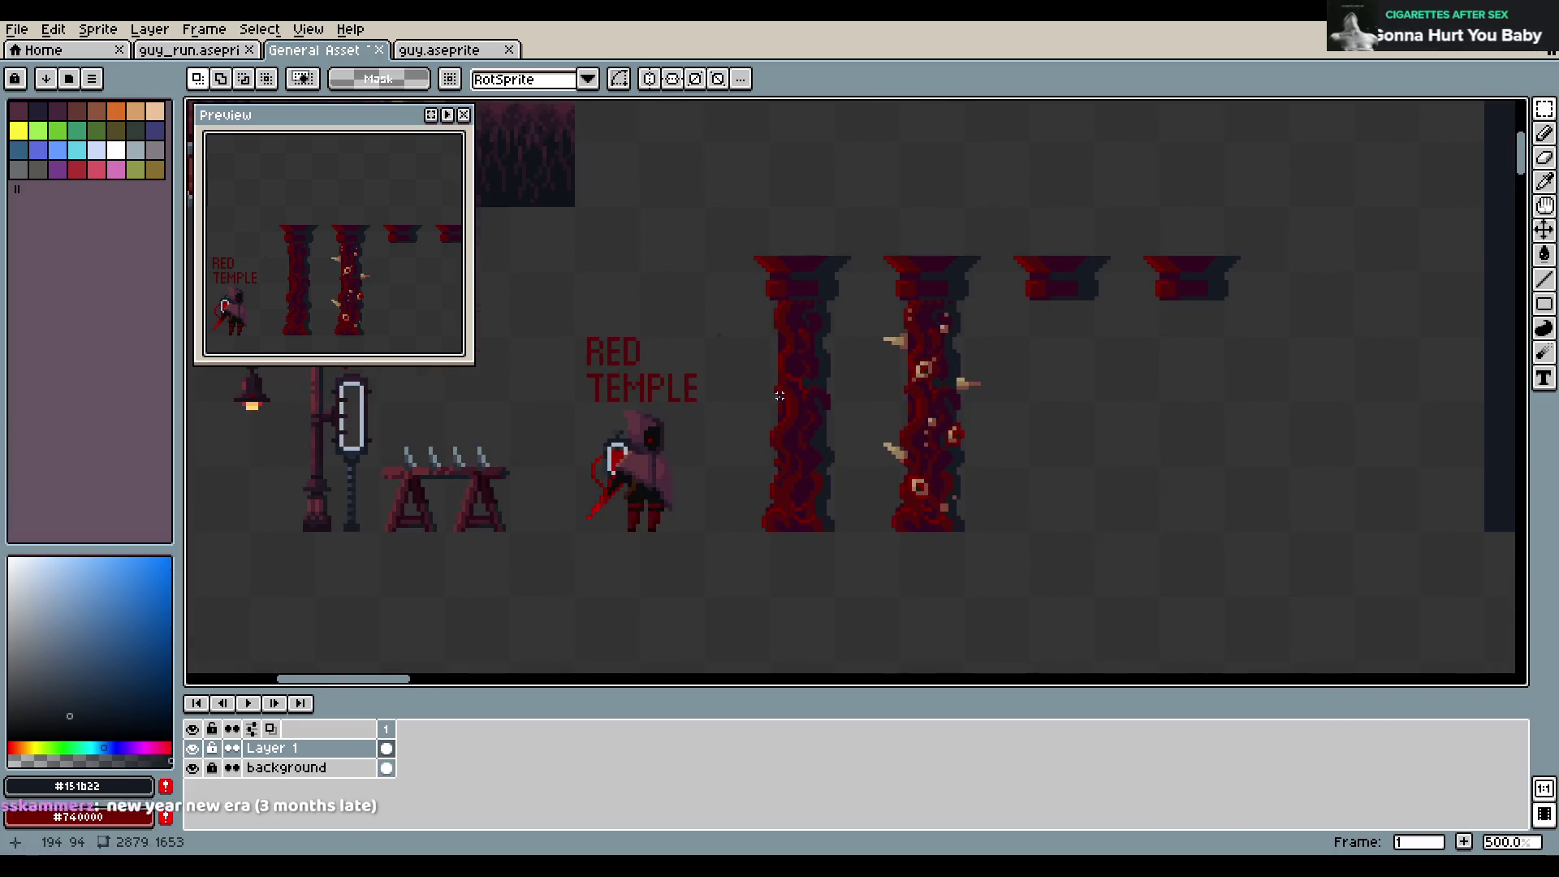
scroll(721, 398, "up", 1)
scroll(893, 390, "up", 2)
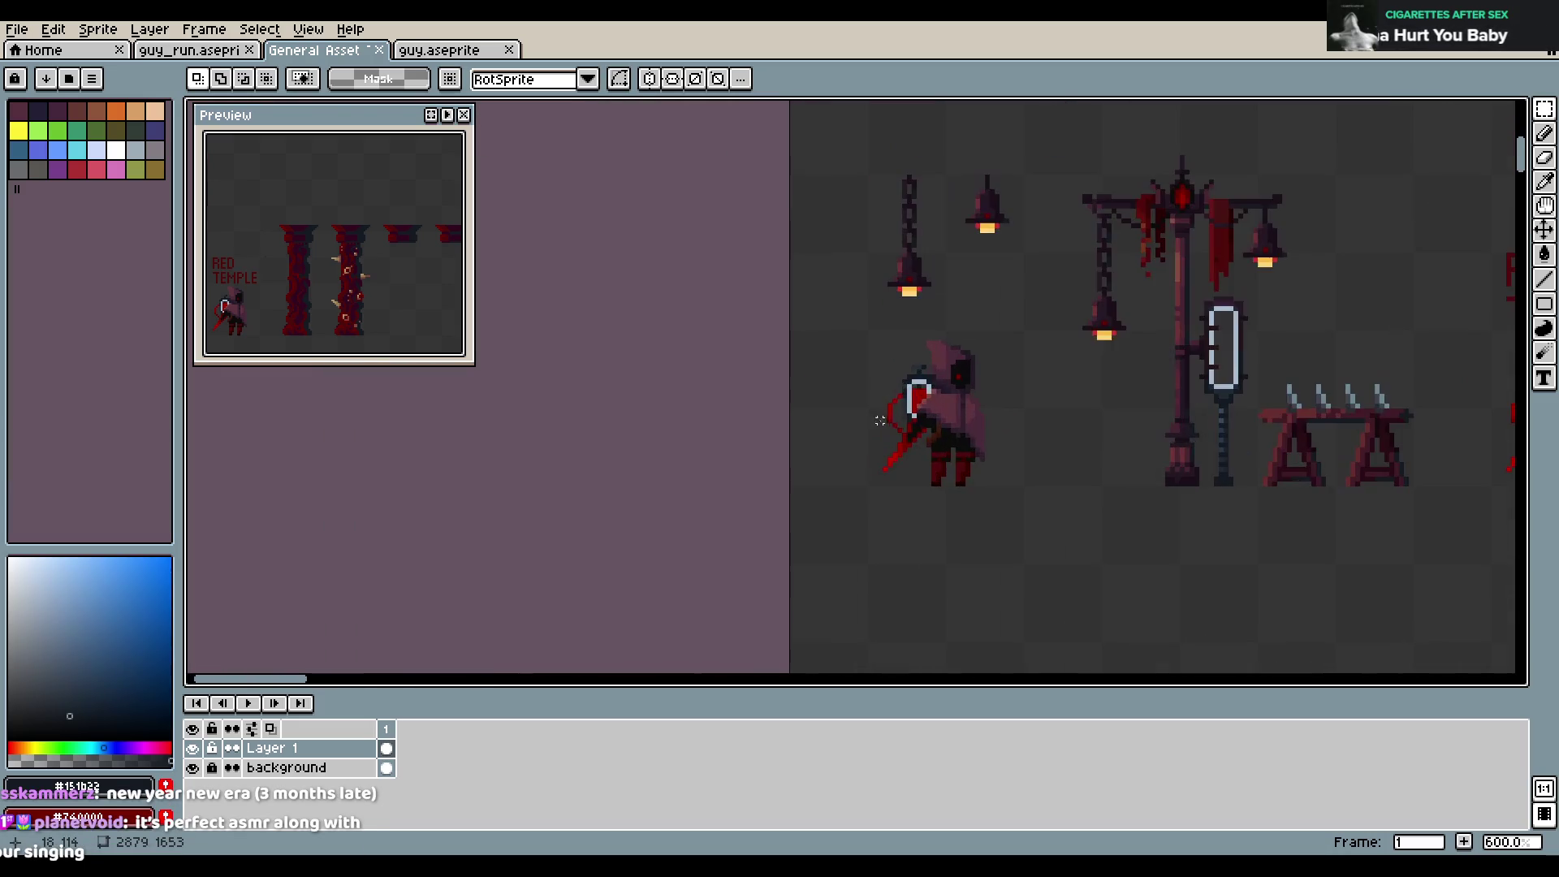
scroll(951, 382, "up", 1)
left_click(77, 720)
left_click_drag(991, 467, 435, 418)
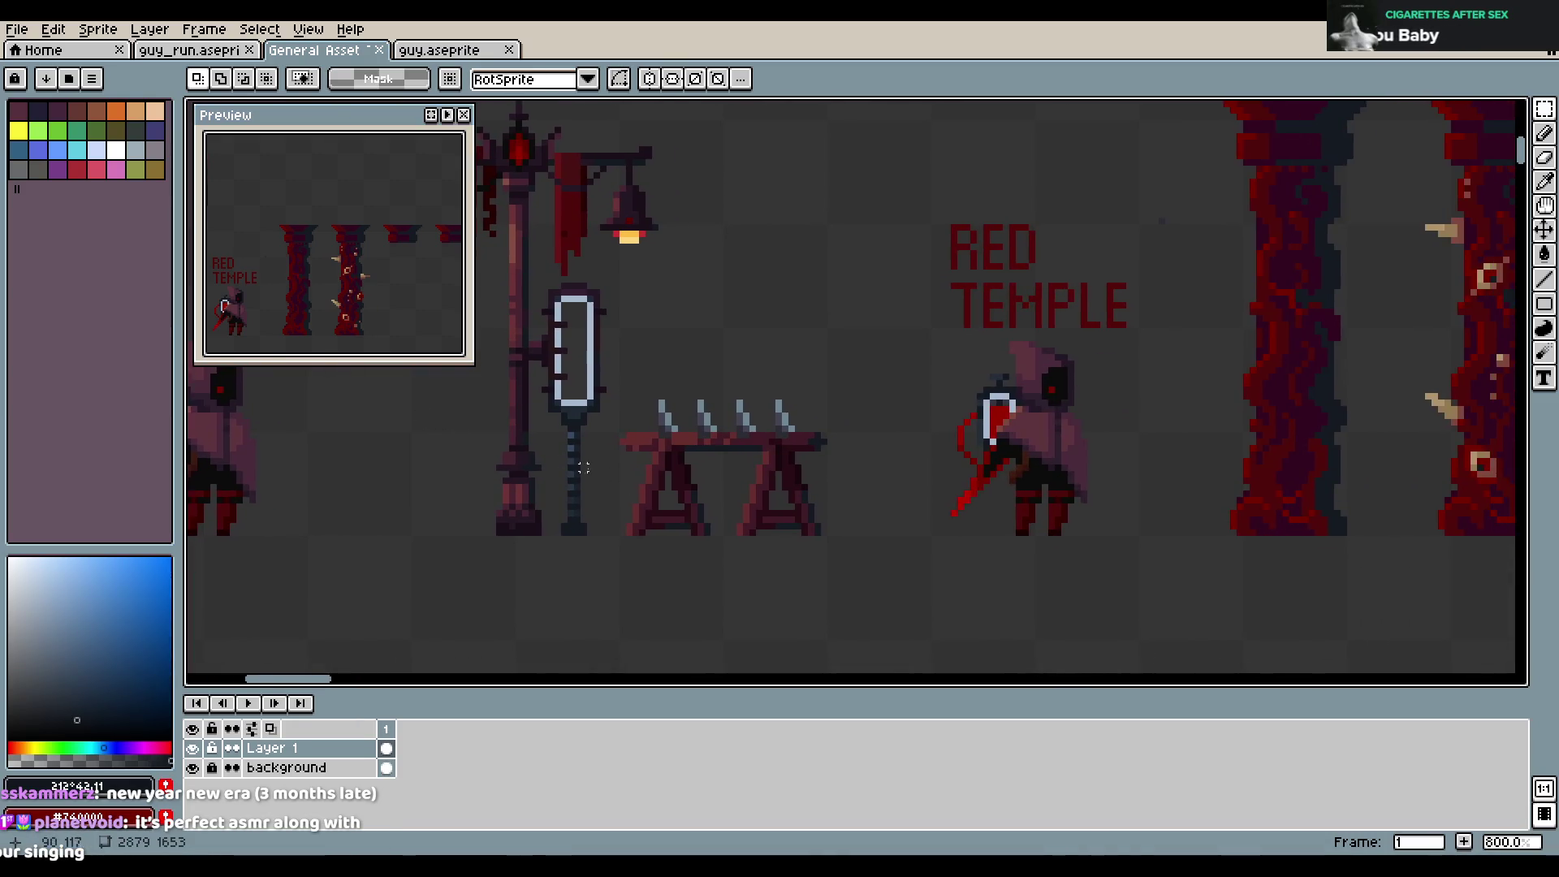
Try a Paint Bucket fill on the sheet, then undo it
key("g")
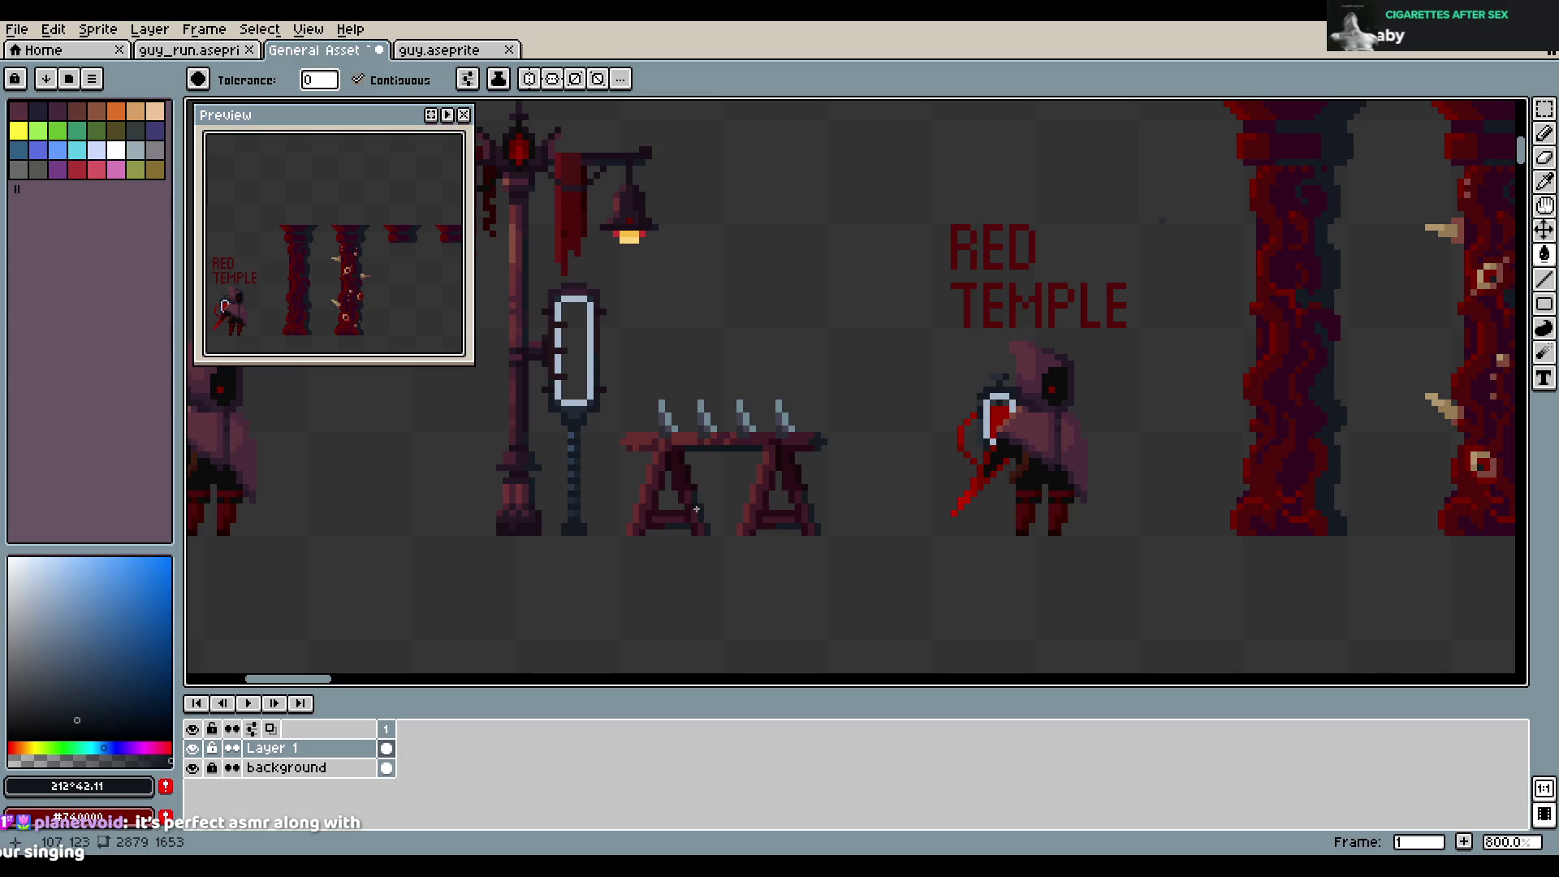
scroll(823, 449, "right", 2)
scroll(884, 397, "down", 1)
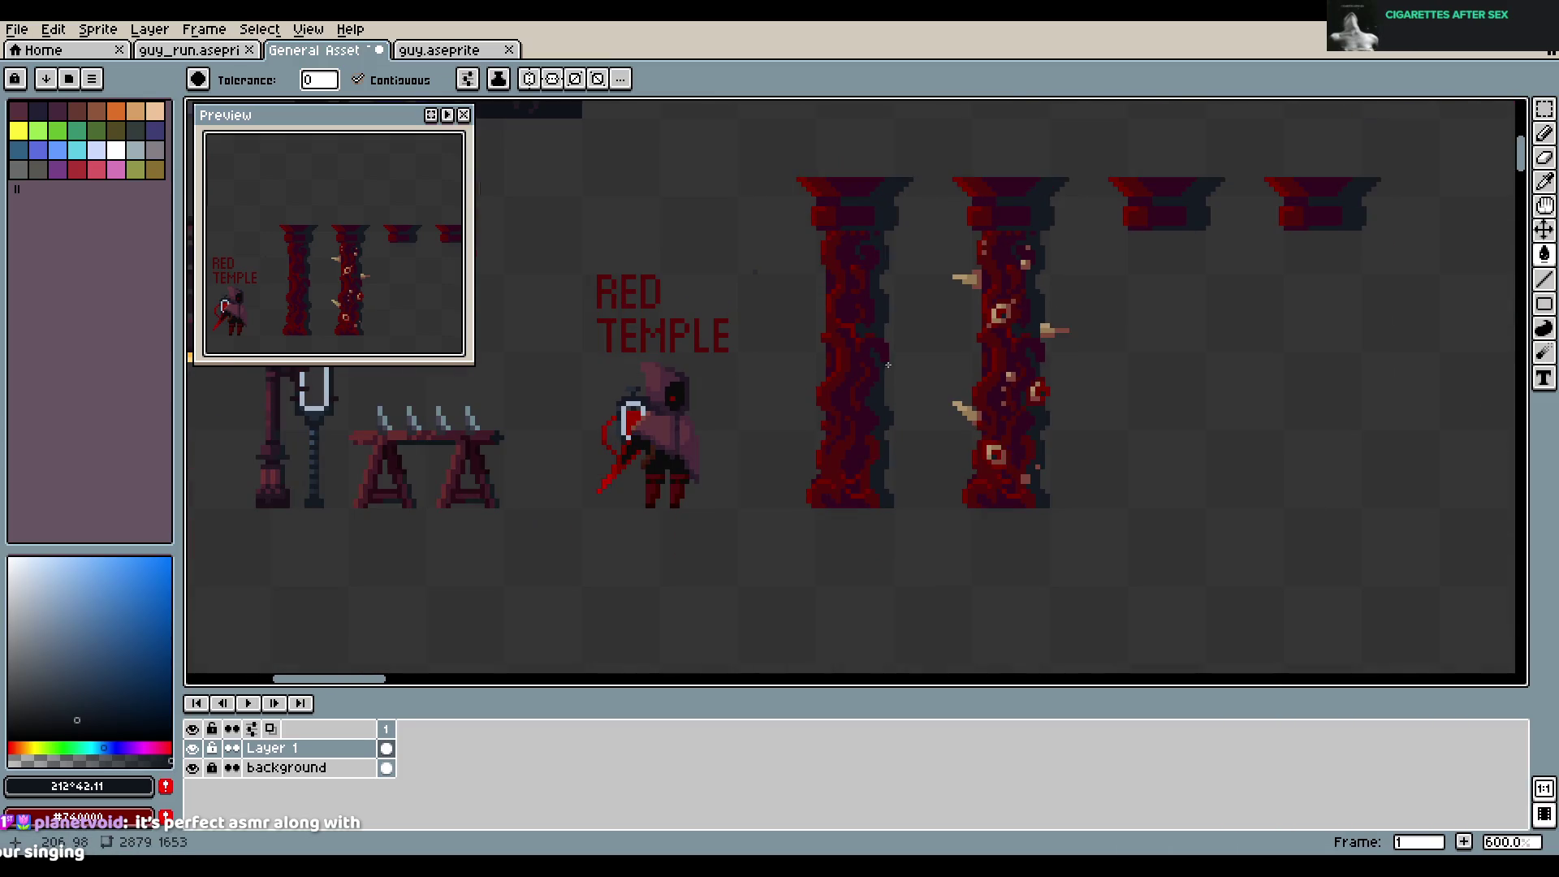
left_click(884, 397)
key("ctrl+z")
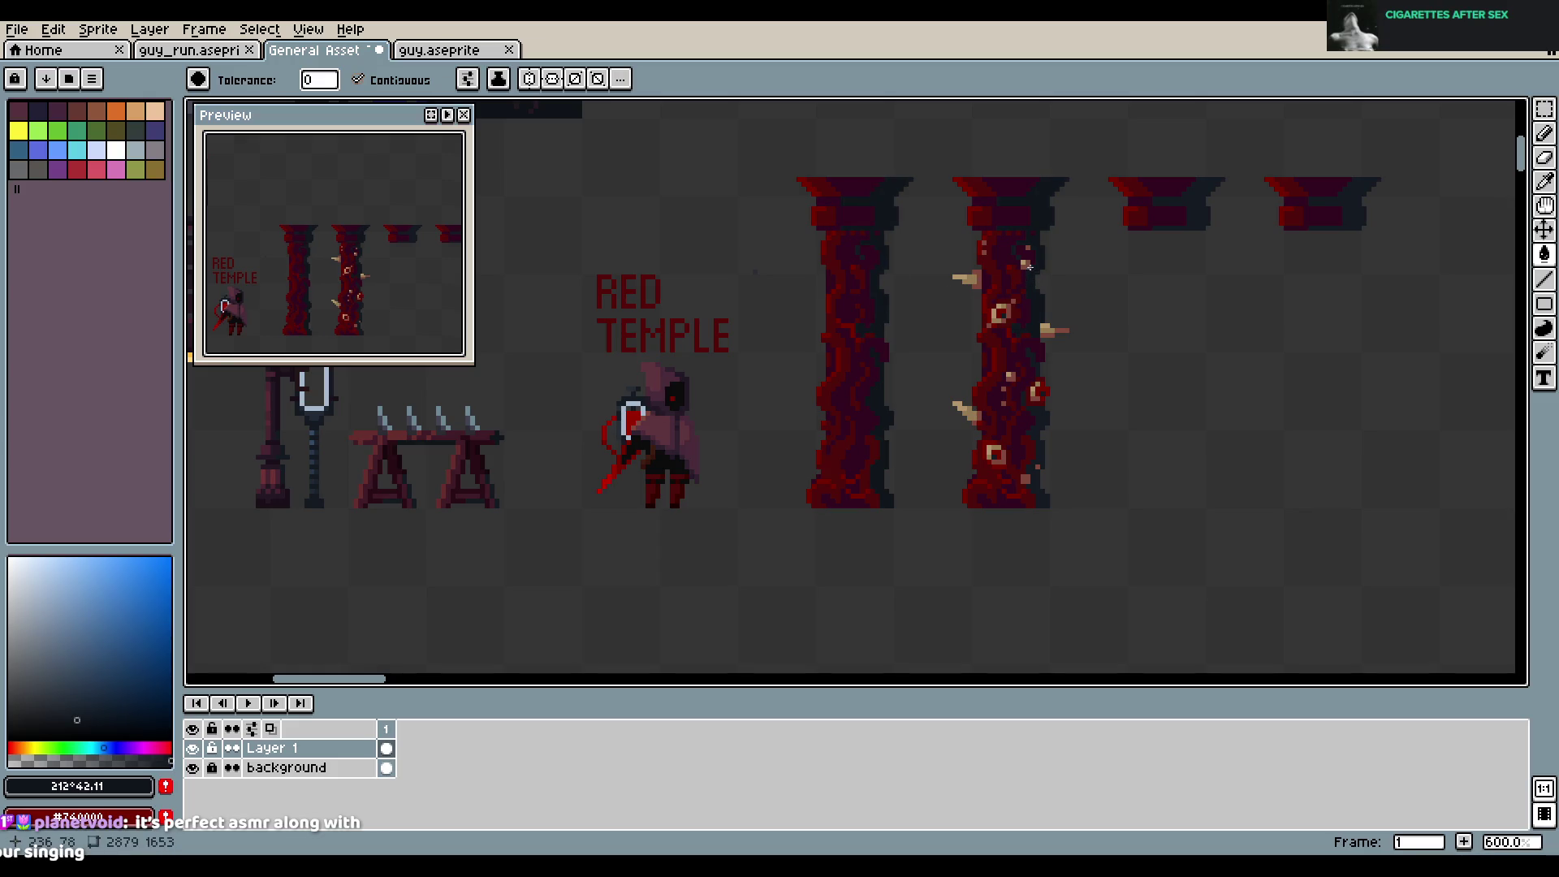
Save the asset sheet with Ctrl+S
left_click_drag(1060, 458, 968, 411)
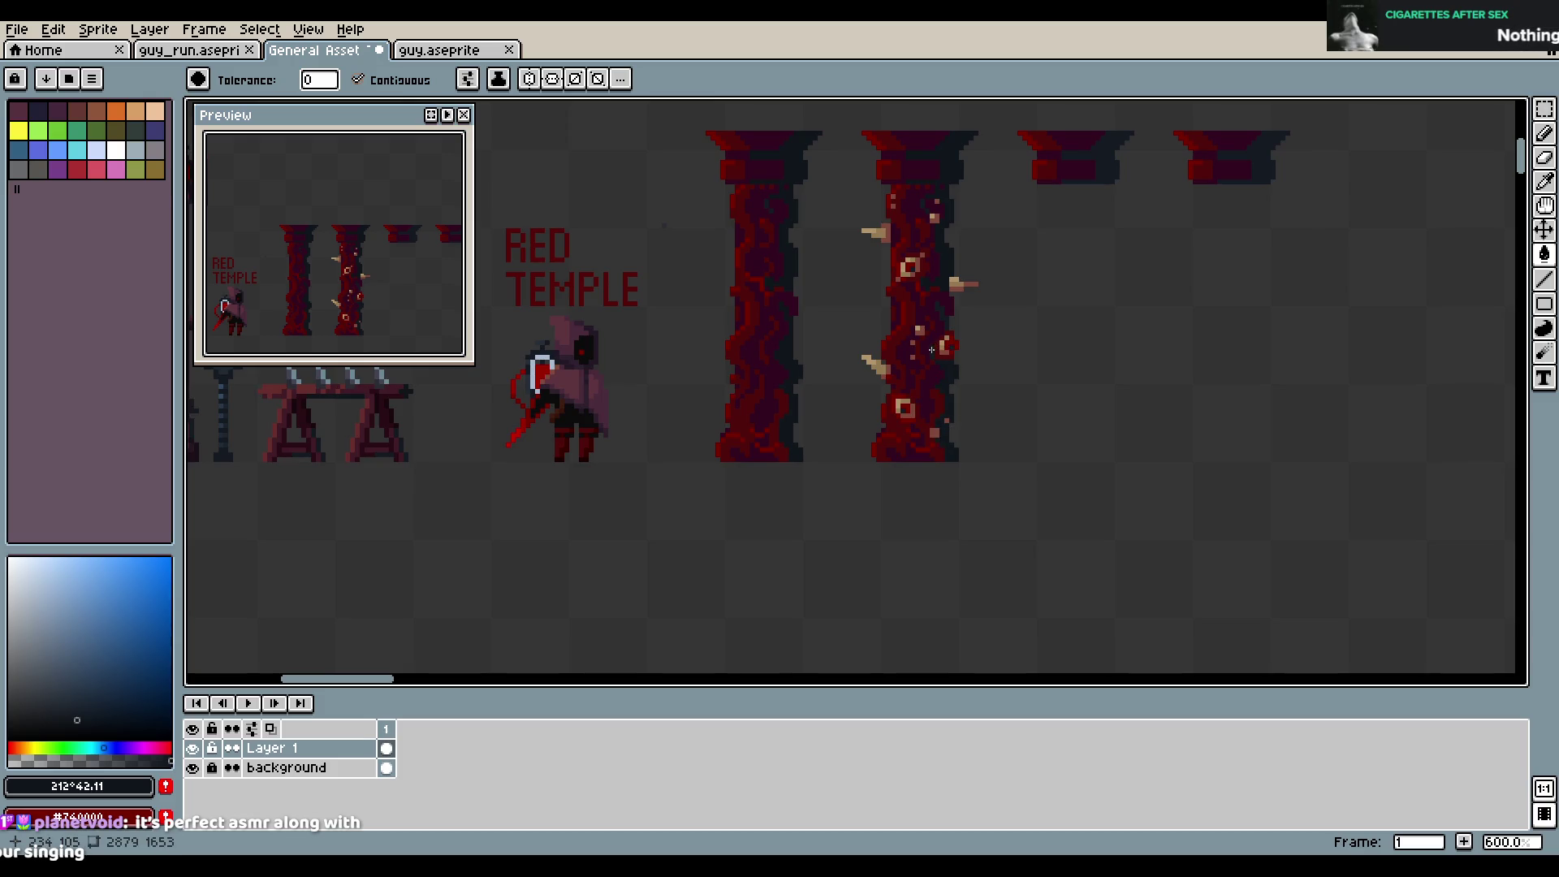
scroll(948, 318, "up", 3)
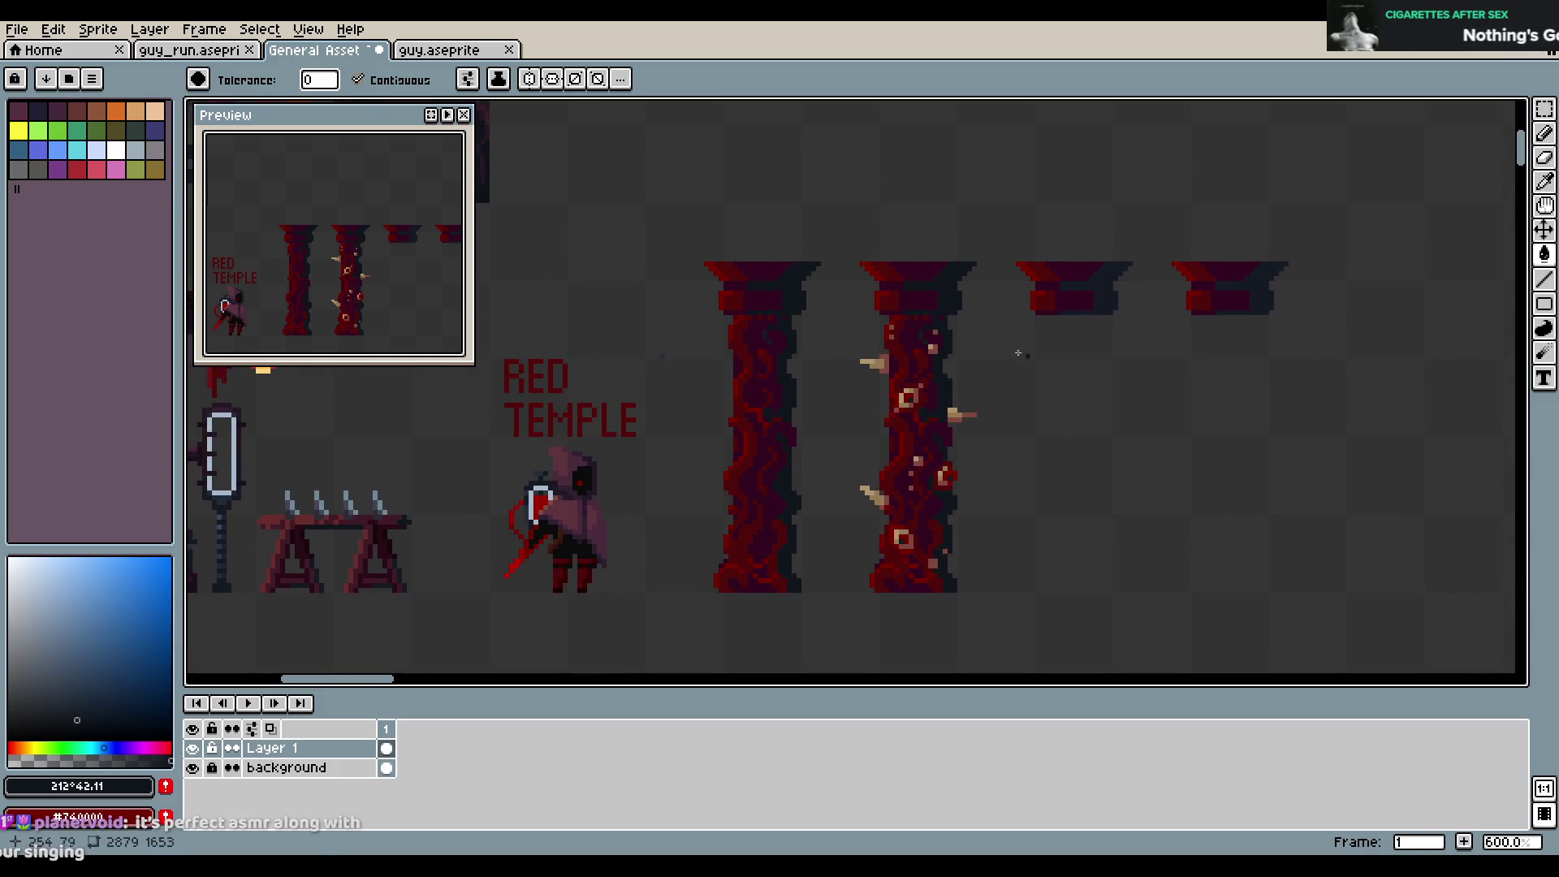
scroll(911, 333, "up", 1)
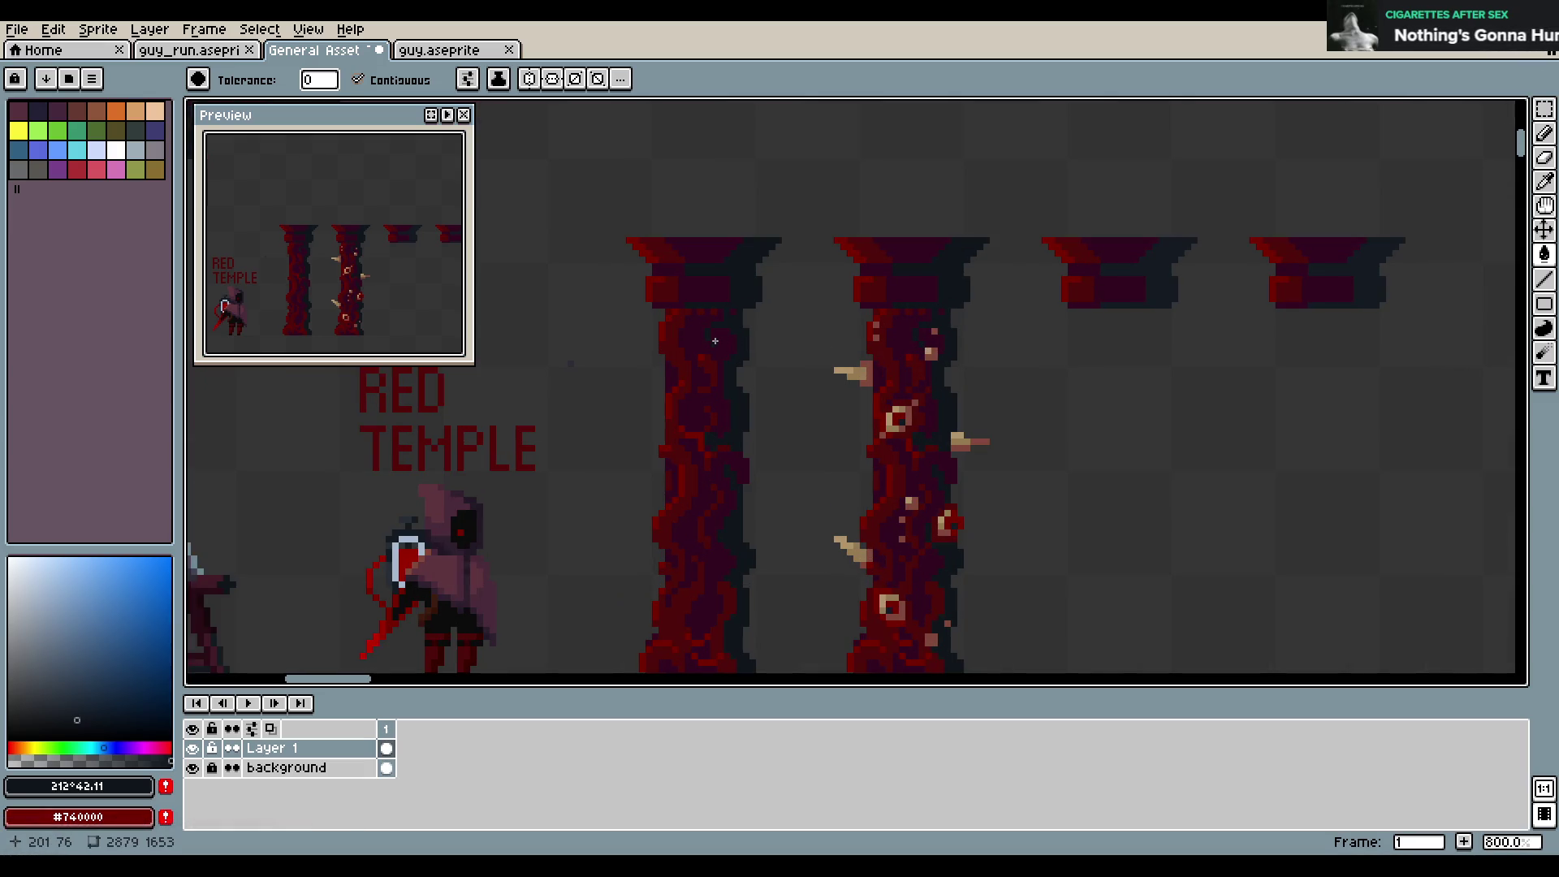
scroll(981, 397, "down", 2)
scroll(981, 397, "down", 1)
scroll(981, 397, "right", 2)
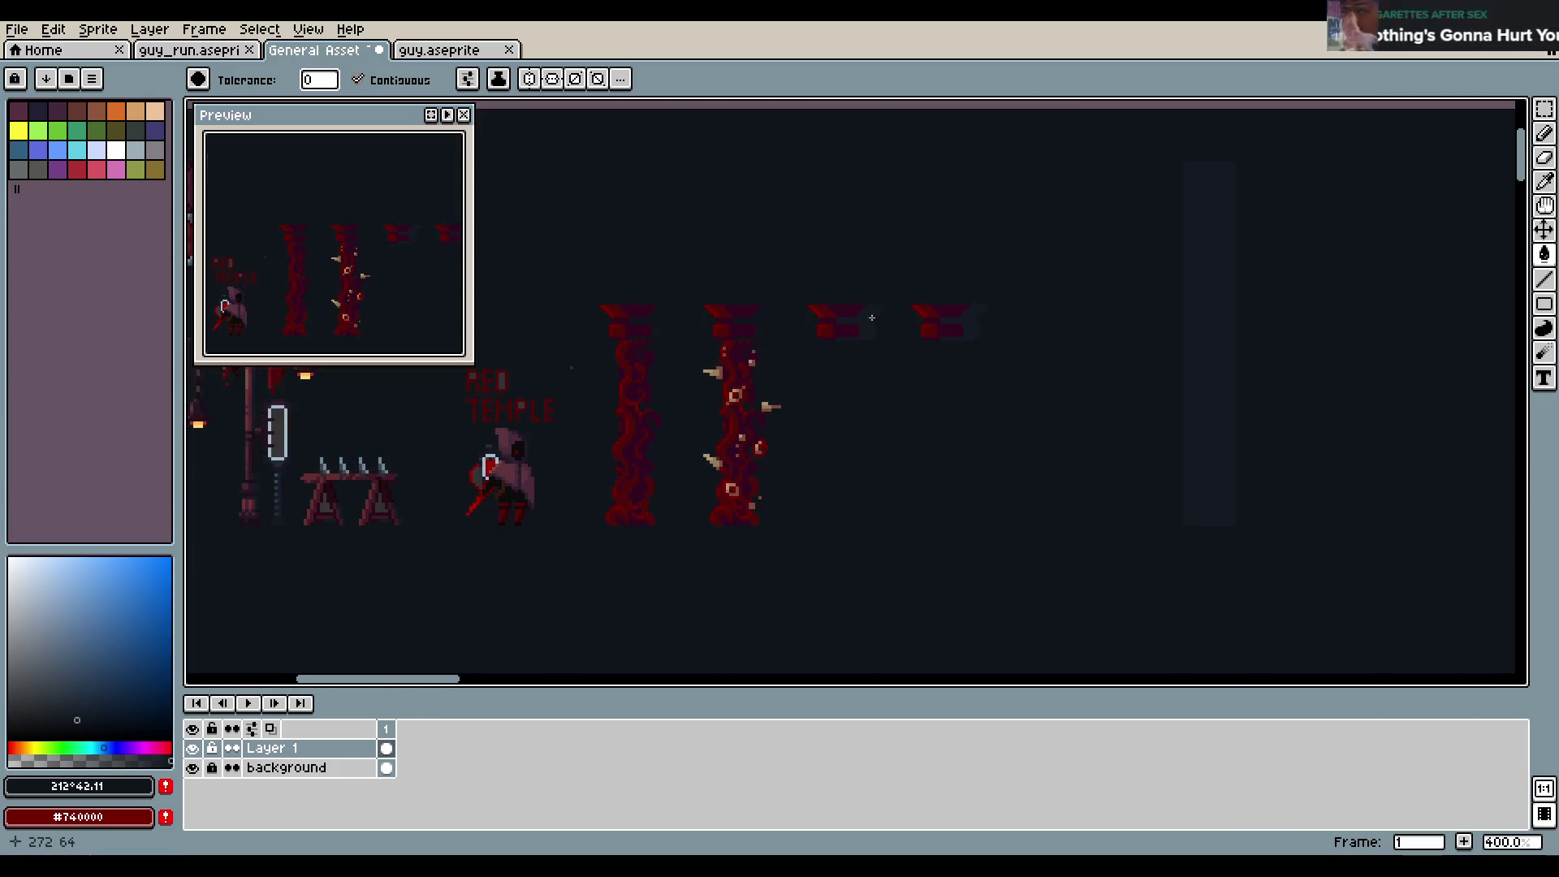
key("ctrl+s")
Switch to the Pencil tool for single-pixel drawing
scroll(849, 374, "left", 4)
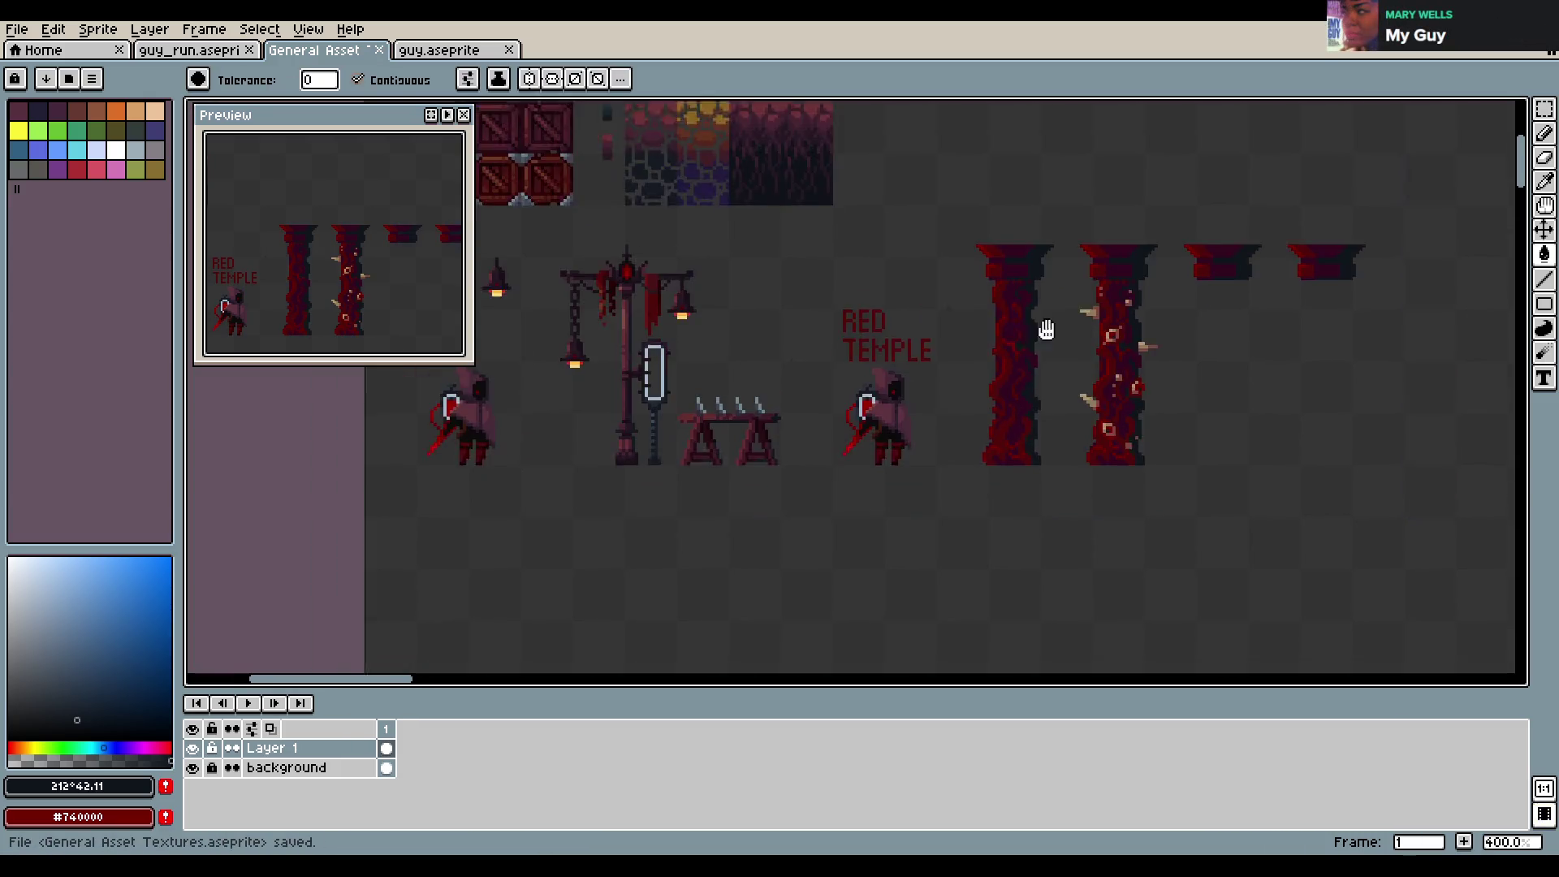
scroll(750, 370, "up", 3)
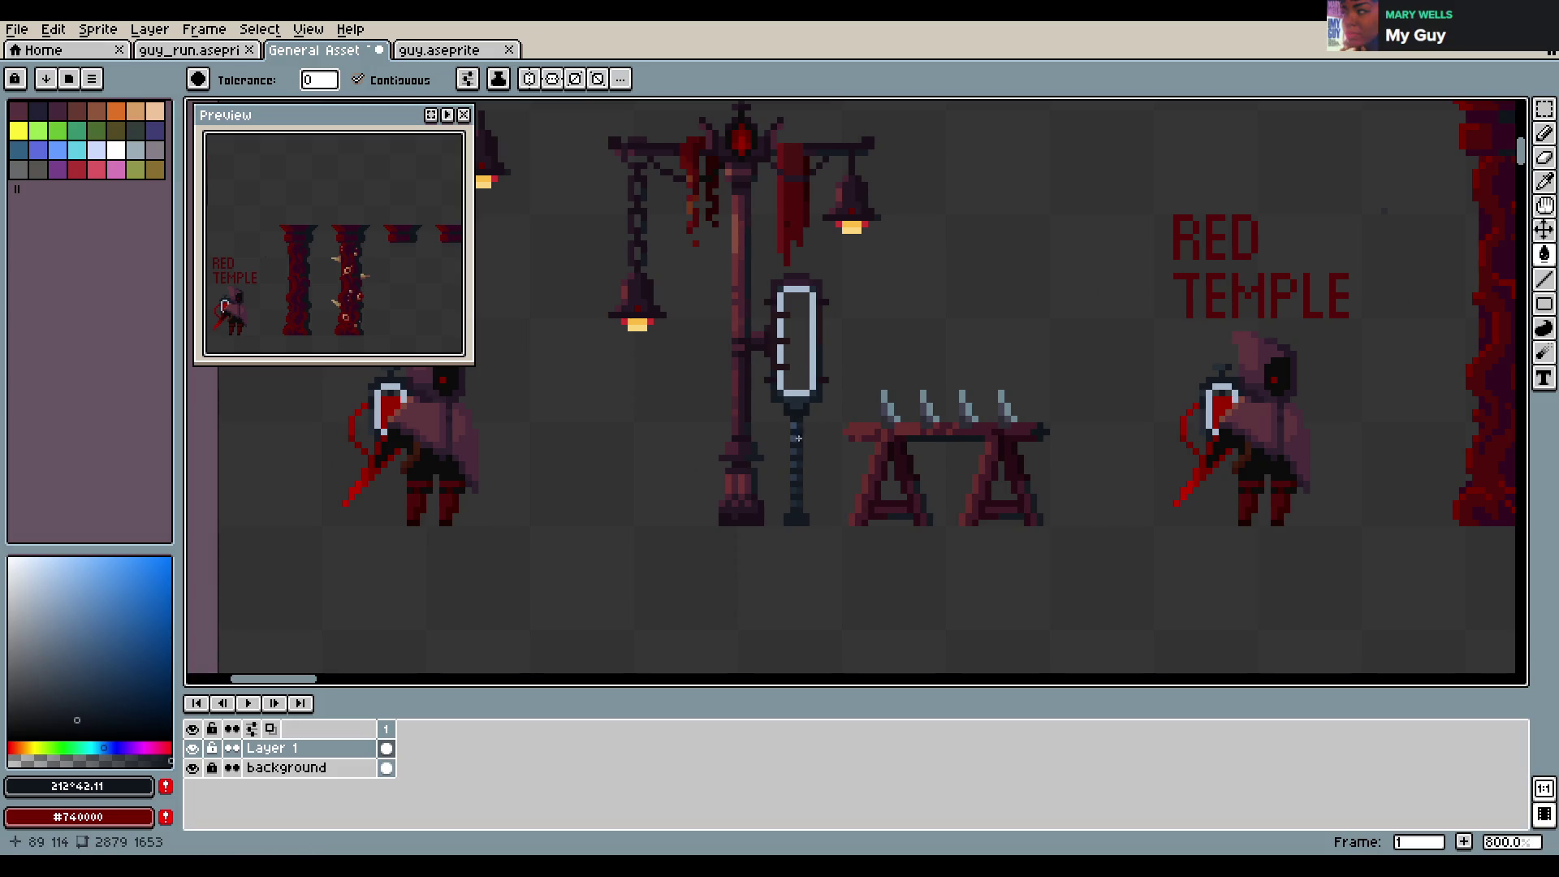
scroll(809, 419, "down", 2)
scroll(740, 601, "up", 4)
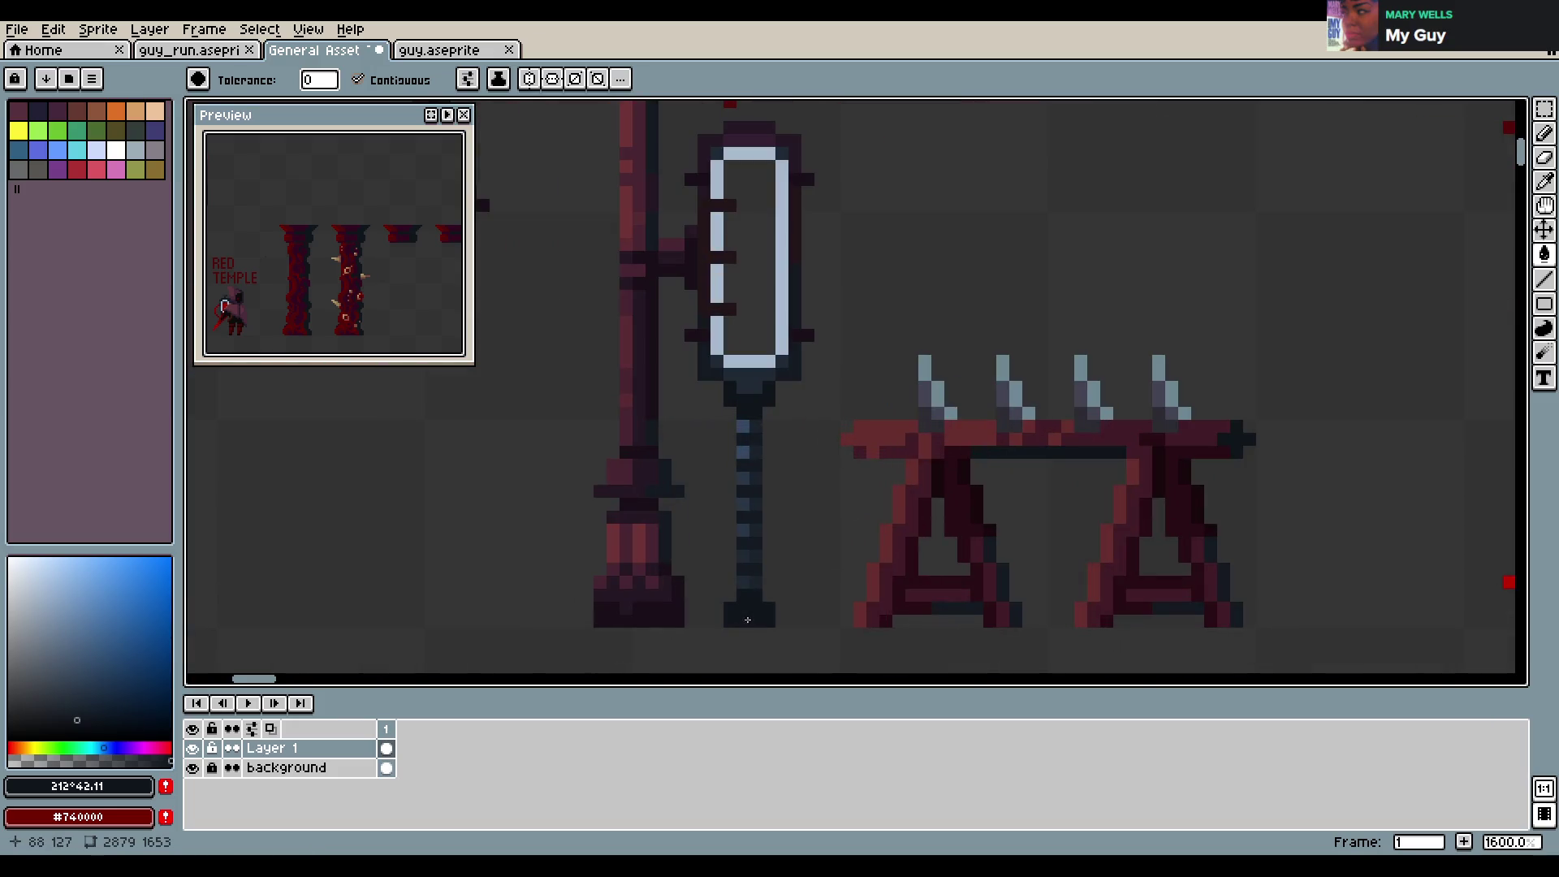
scroll(794, 438, "down", 2)
scroll(793, 439, "down", 2)
scroll(385, 280, "up", 3)
scroll(963, 475, "down", 1)
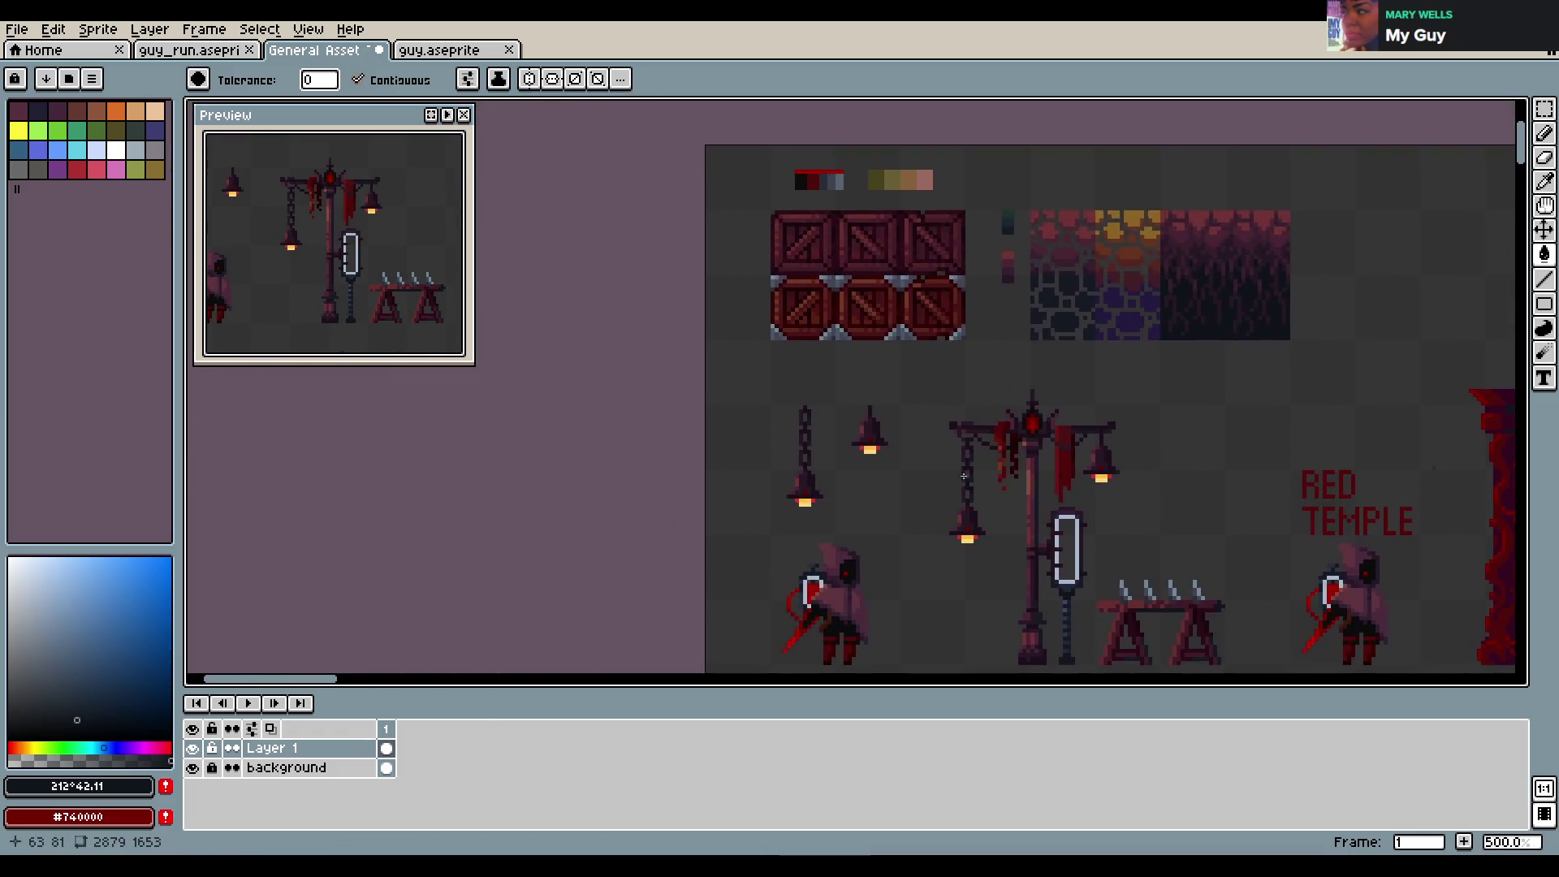
scroll(964, 475, "up", 2)
scroll(992, 452, "up", 2)
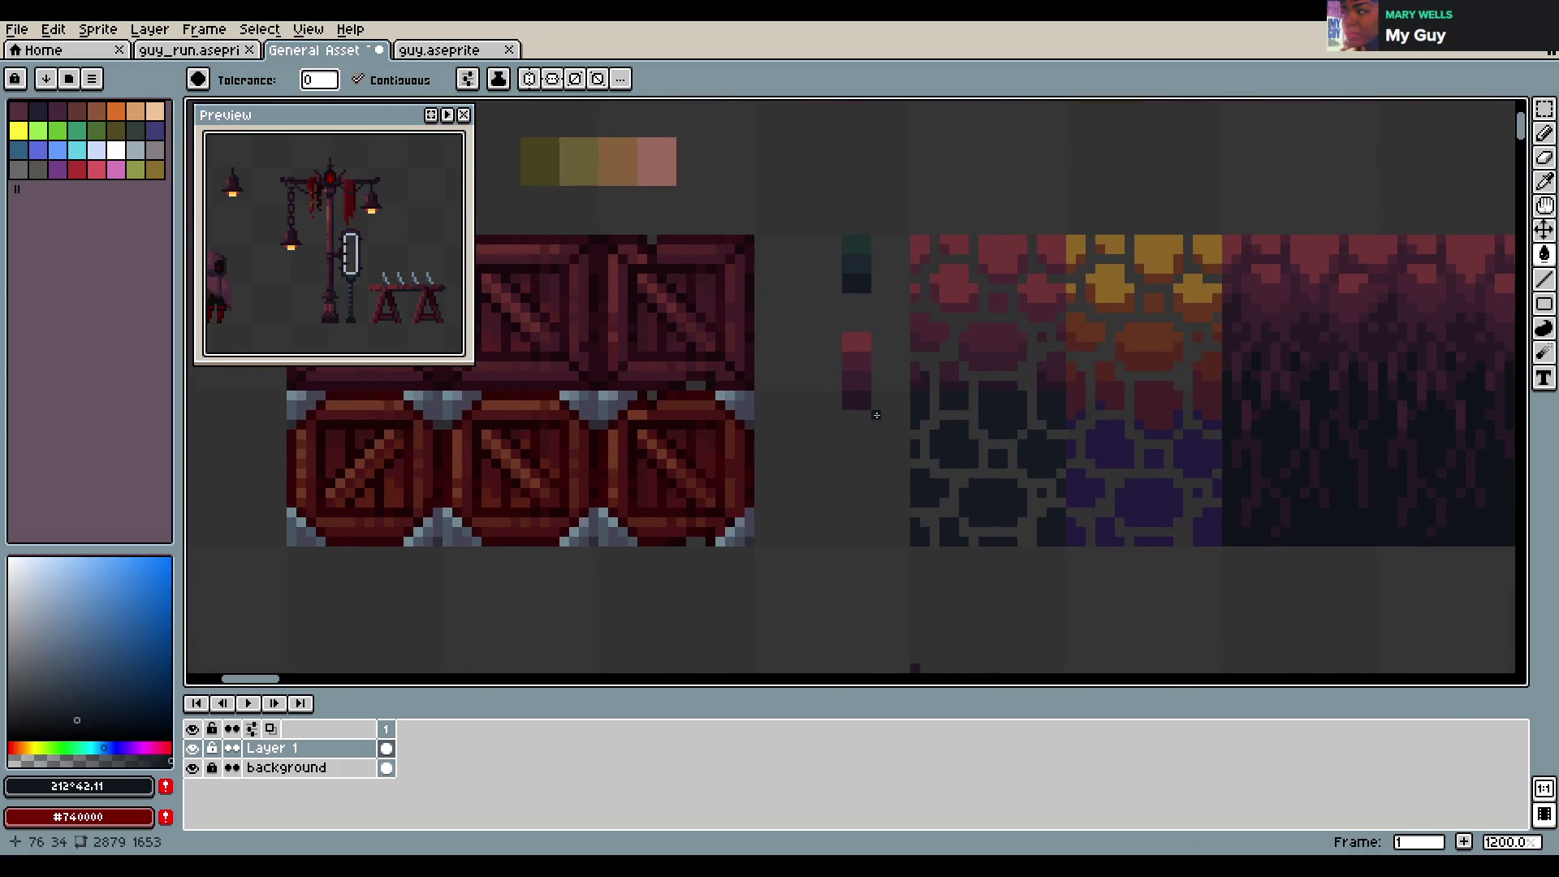
key("b")
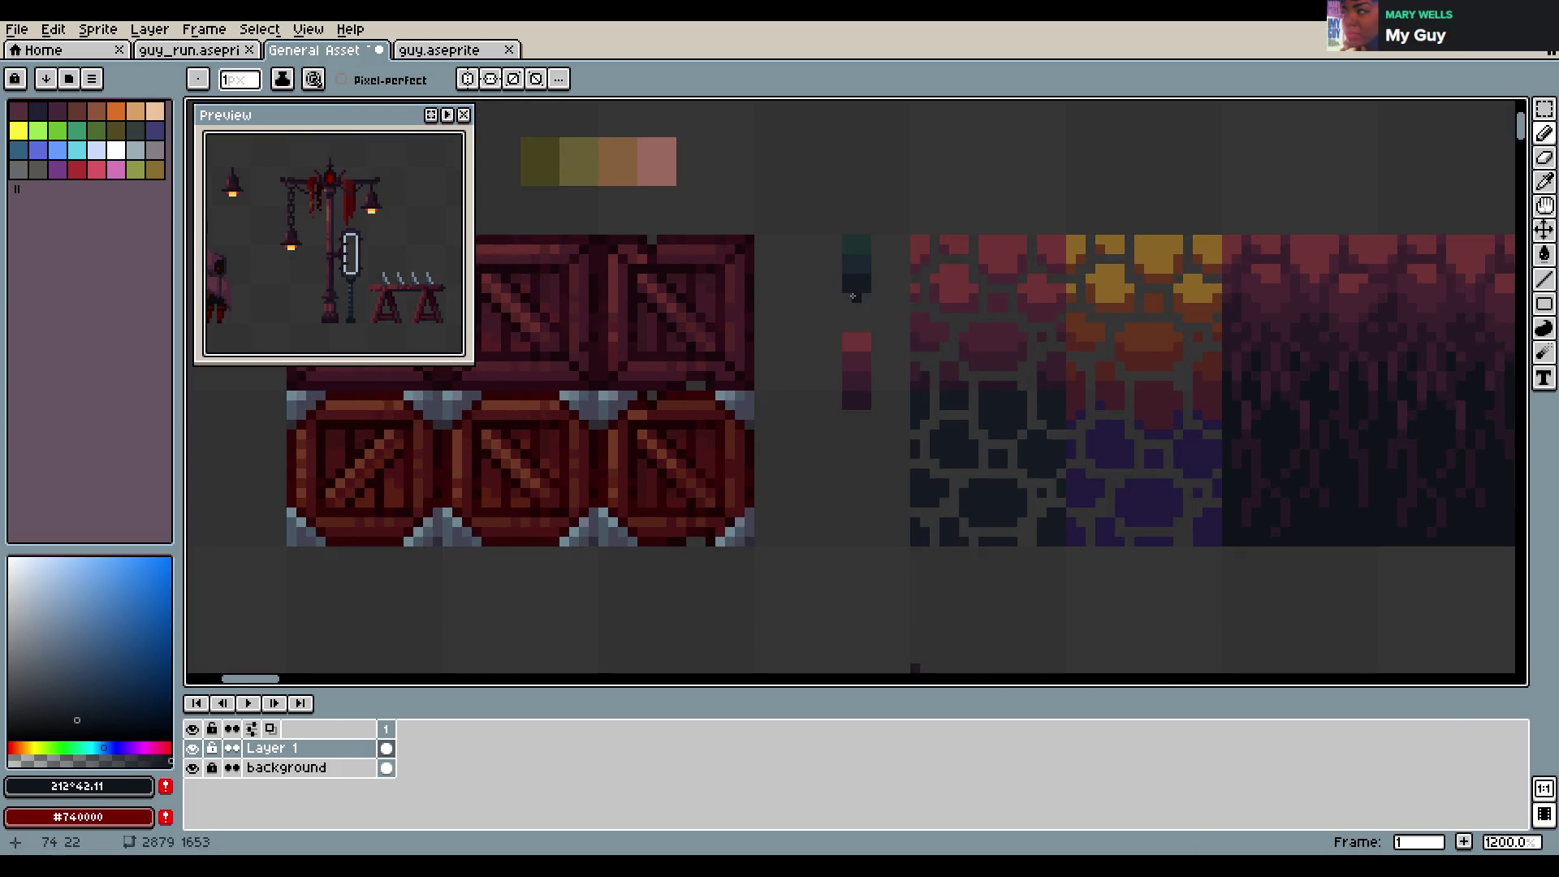
Bring the pillars and 'RED TEMPLE' text into view and save again
scroll(902, 179, "down", 6)
left_click_drag(1155, 298, 586, 298)
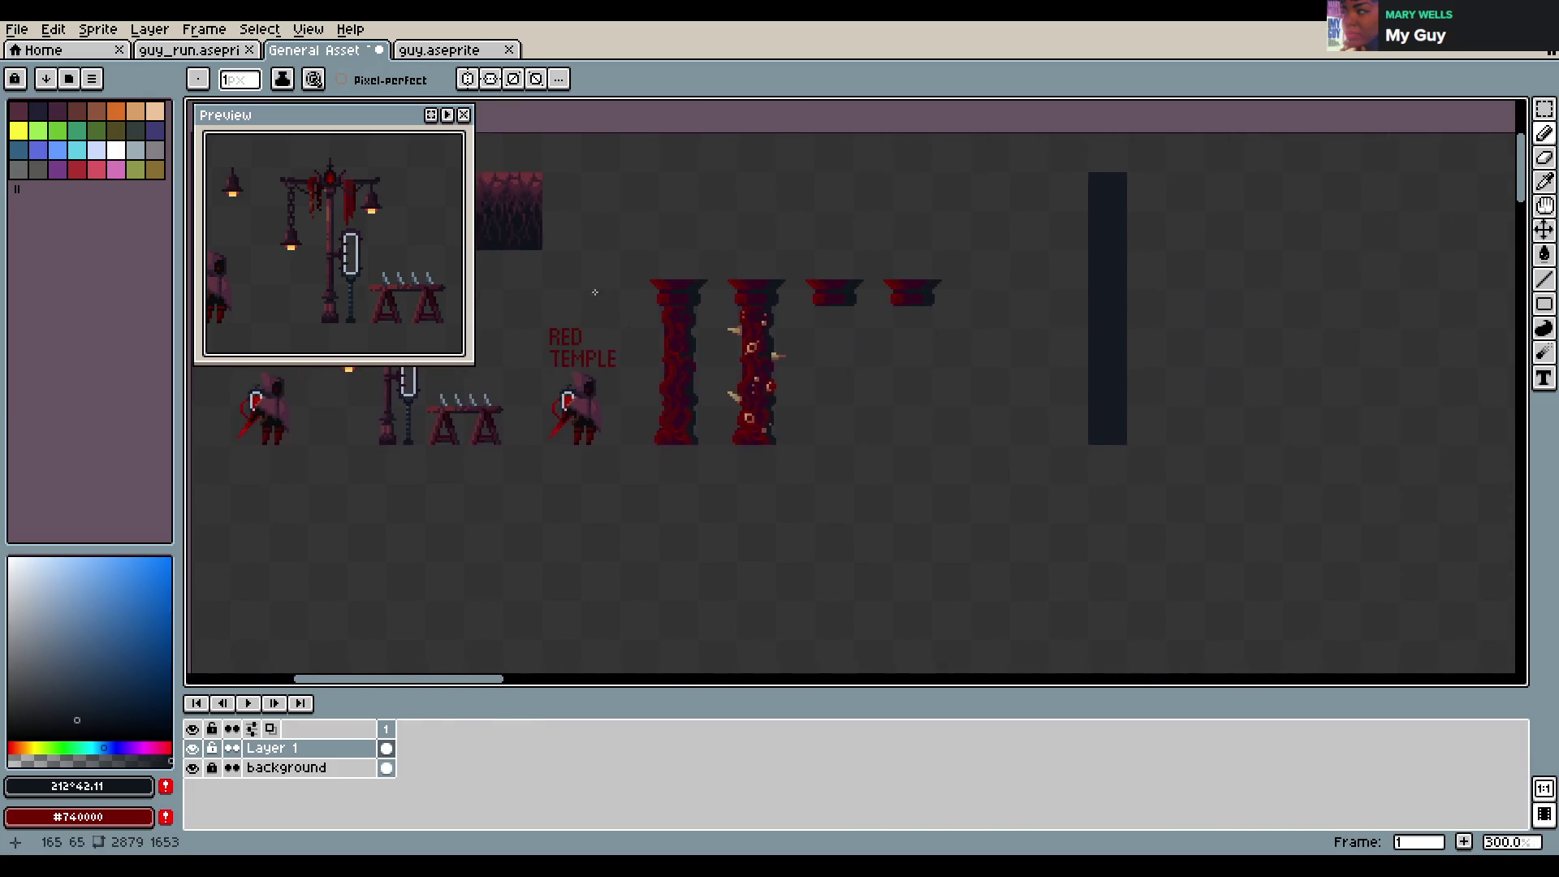
scroll(824, 277, "up", 2)
key("ctrl+s")
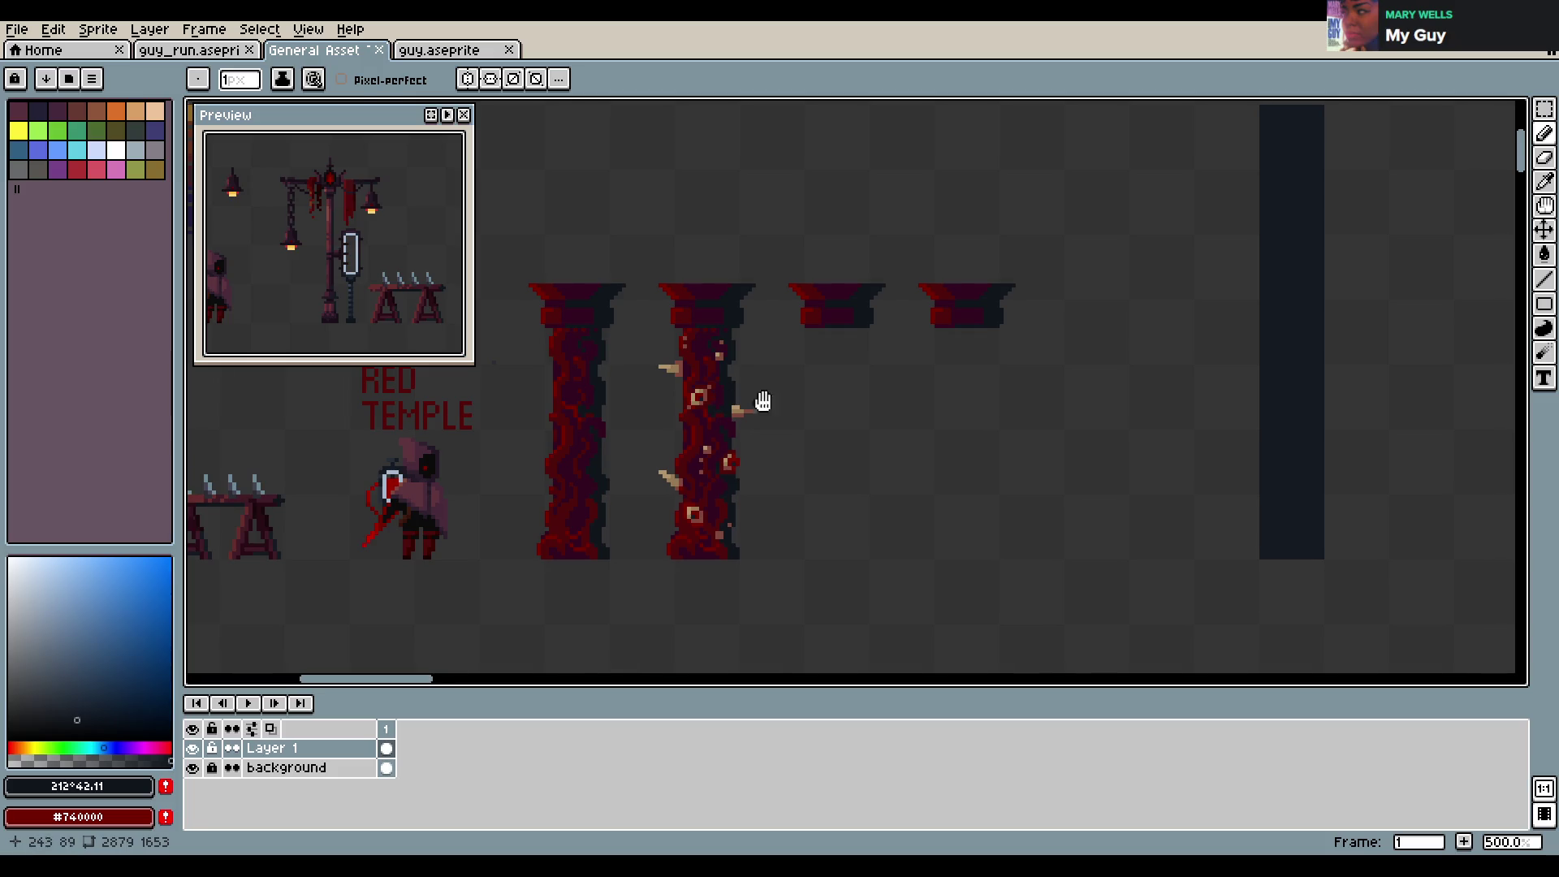
scroll(795, 365, "up", 1)
scroll(833, 384, "up", 1)
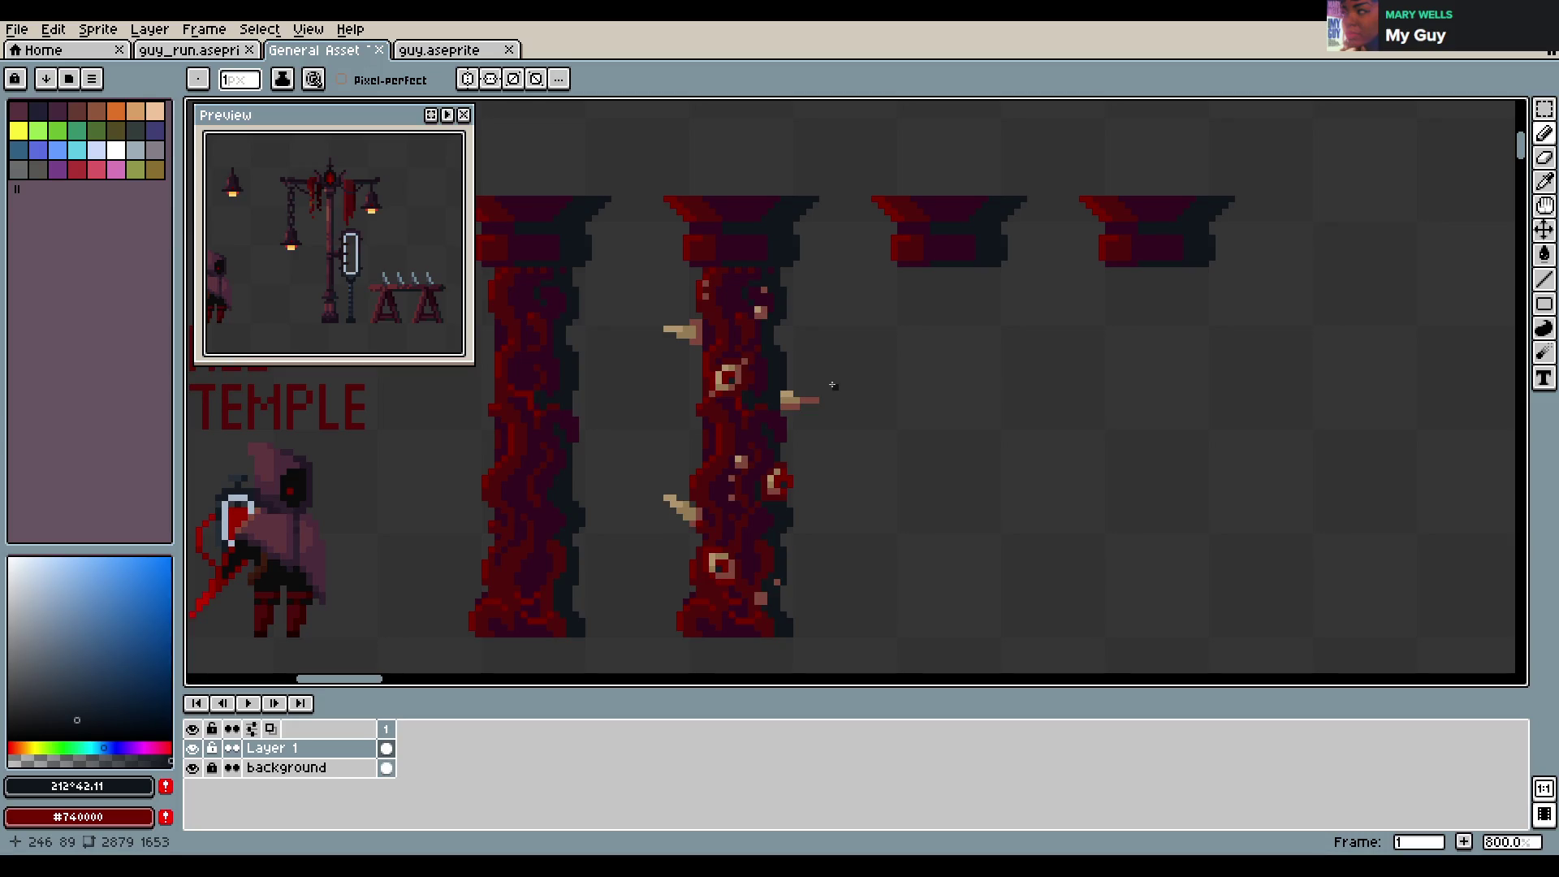
scroll(1012, 352, "down", 2)
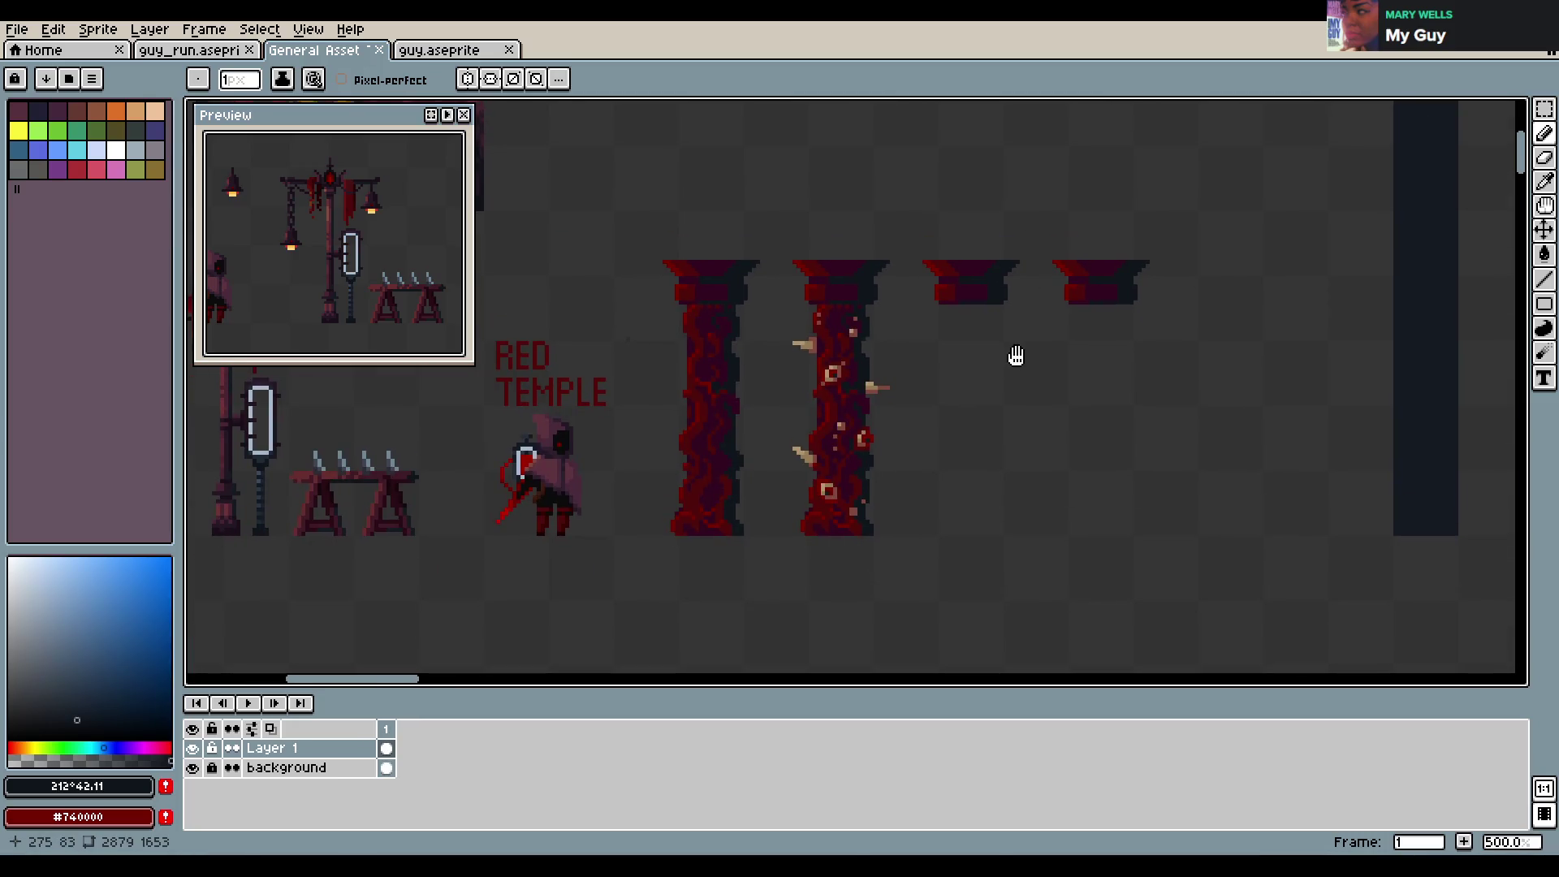
scroll(328, 258, "down", 1)
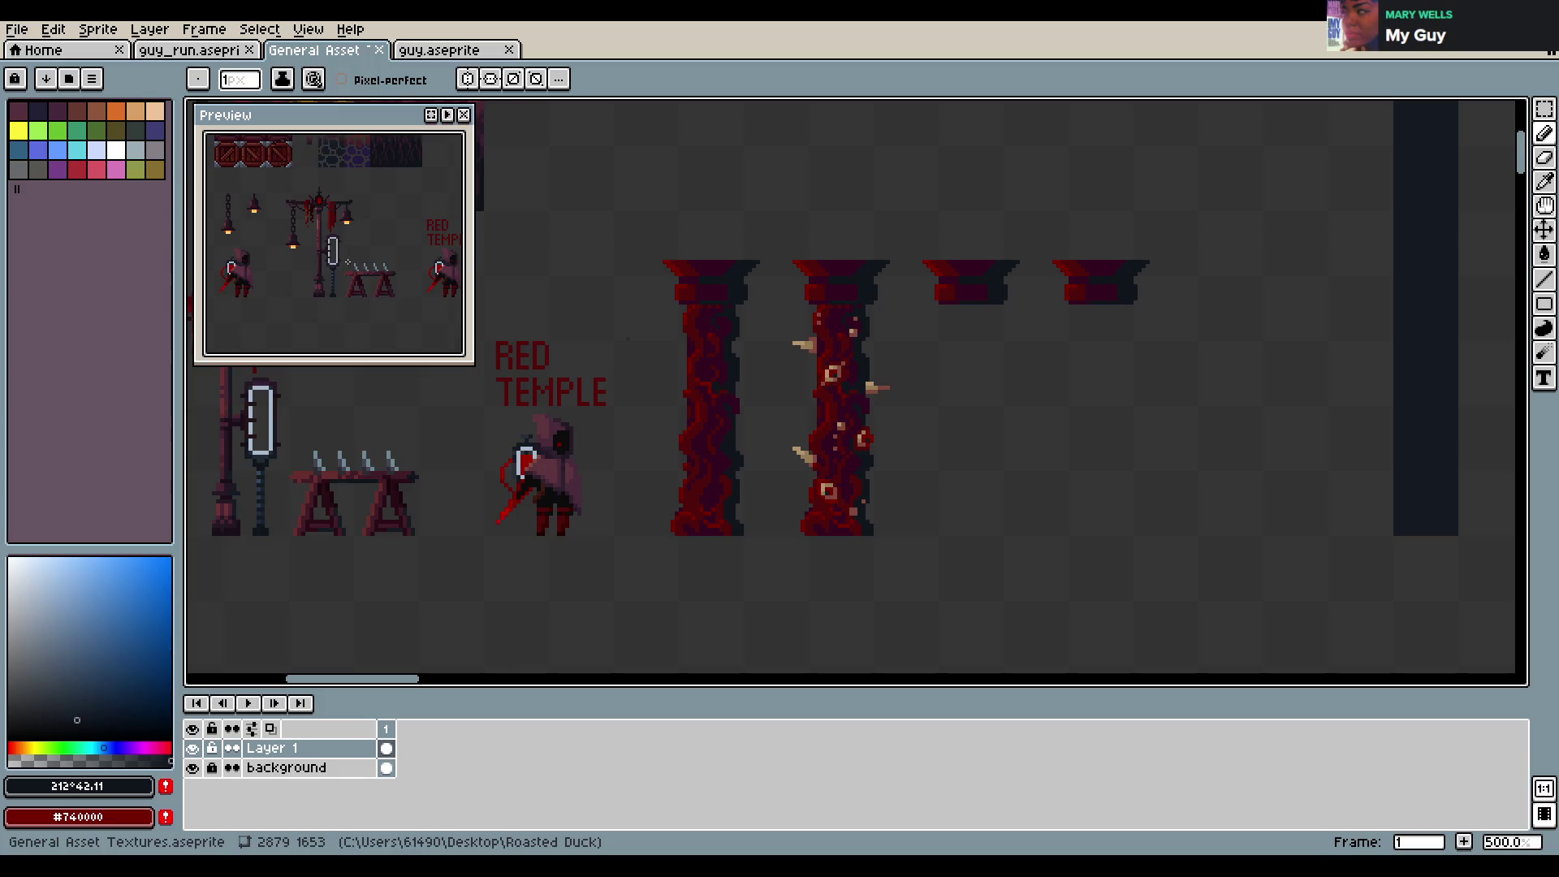
scroll(328, 259, "down", 1)
scroll(328, 258, "down", 1)
scroll(328, 259, "up", 1)
scroll(328, 259, "down", 1)
scroll(328, 259, "down", 1)
scroll(939, 295, "up", 1)
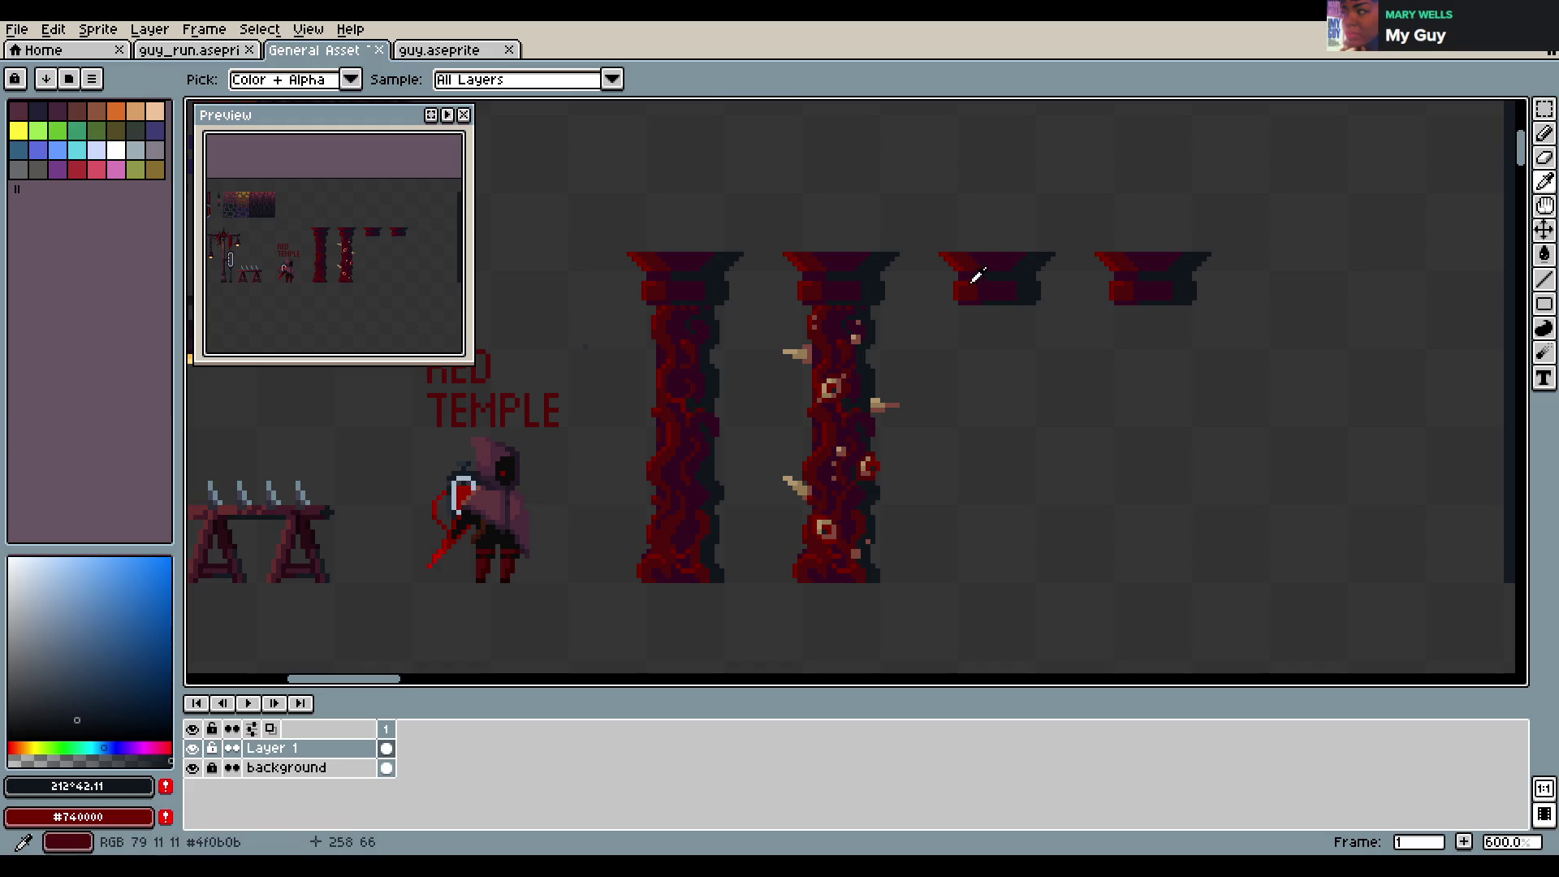
Eyedrop the cap's reds and draw the shaft's vertical outline lines under the third cap
left_click(966, 290, "alt")
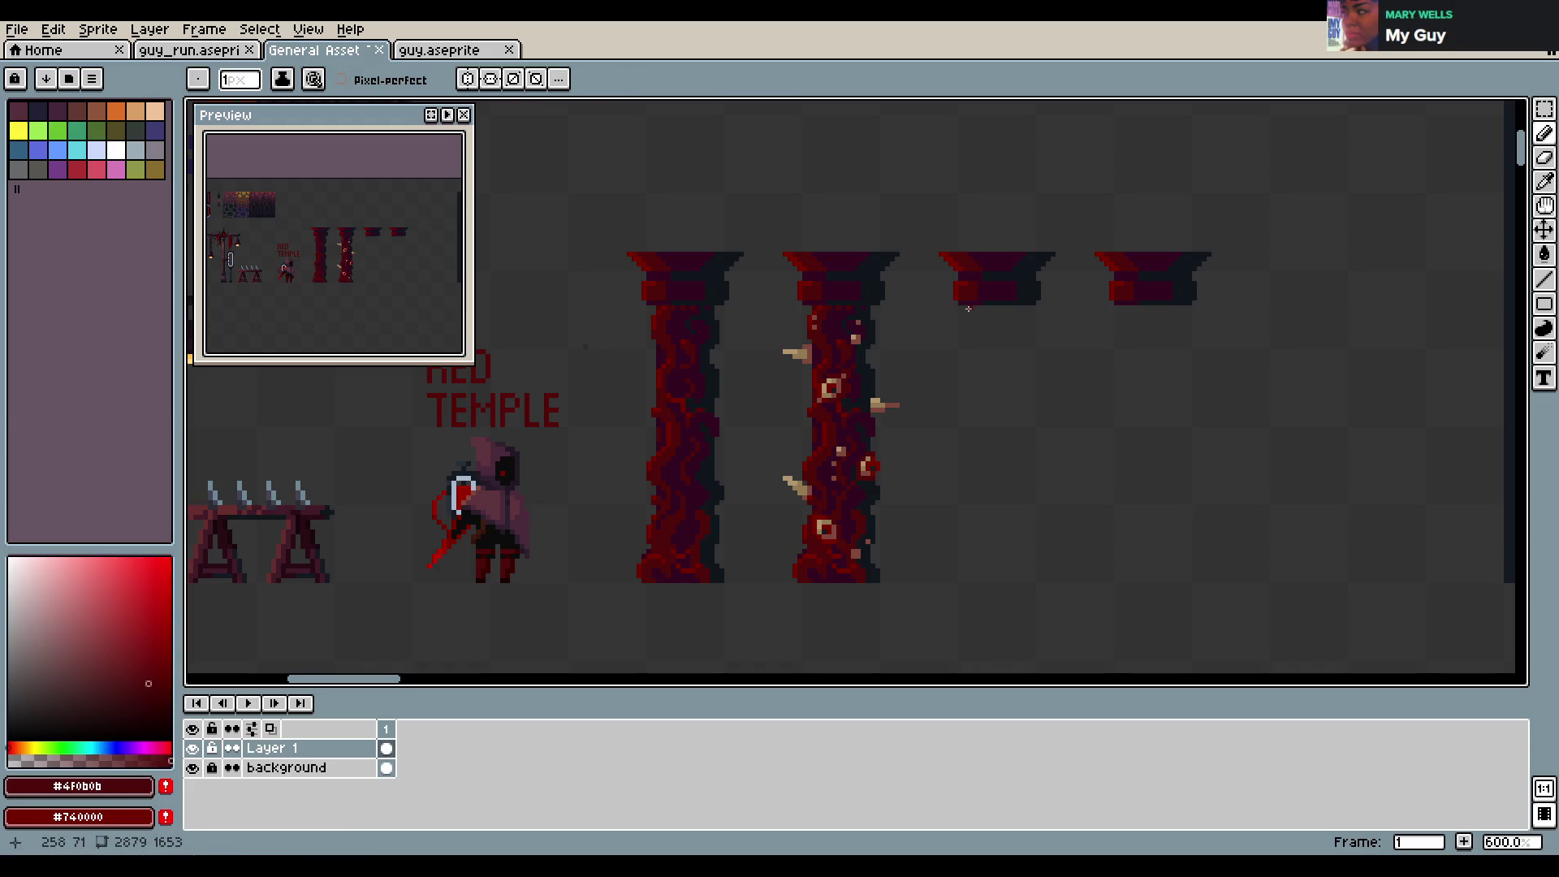
left_click_drag(971, 309, 971, 579)
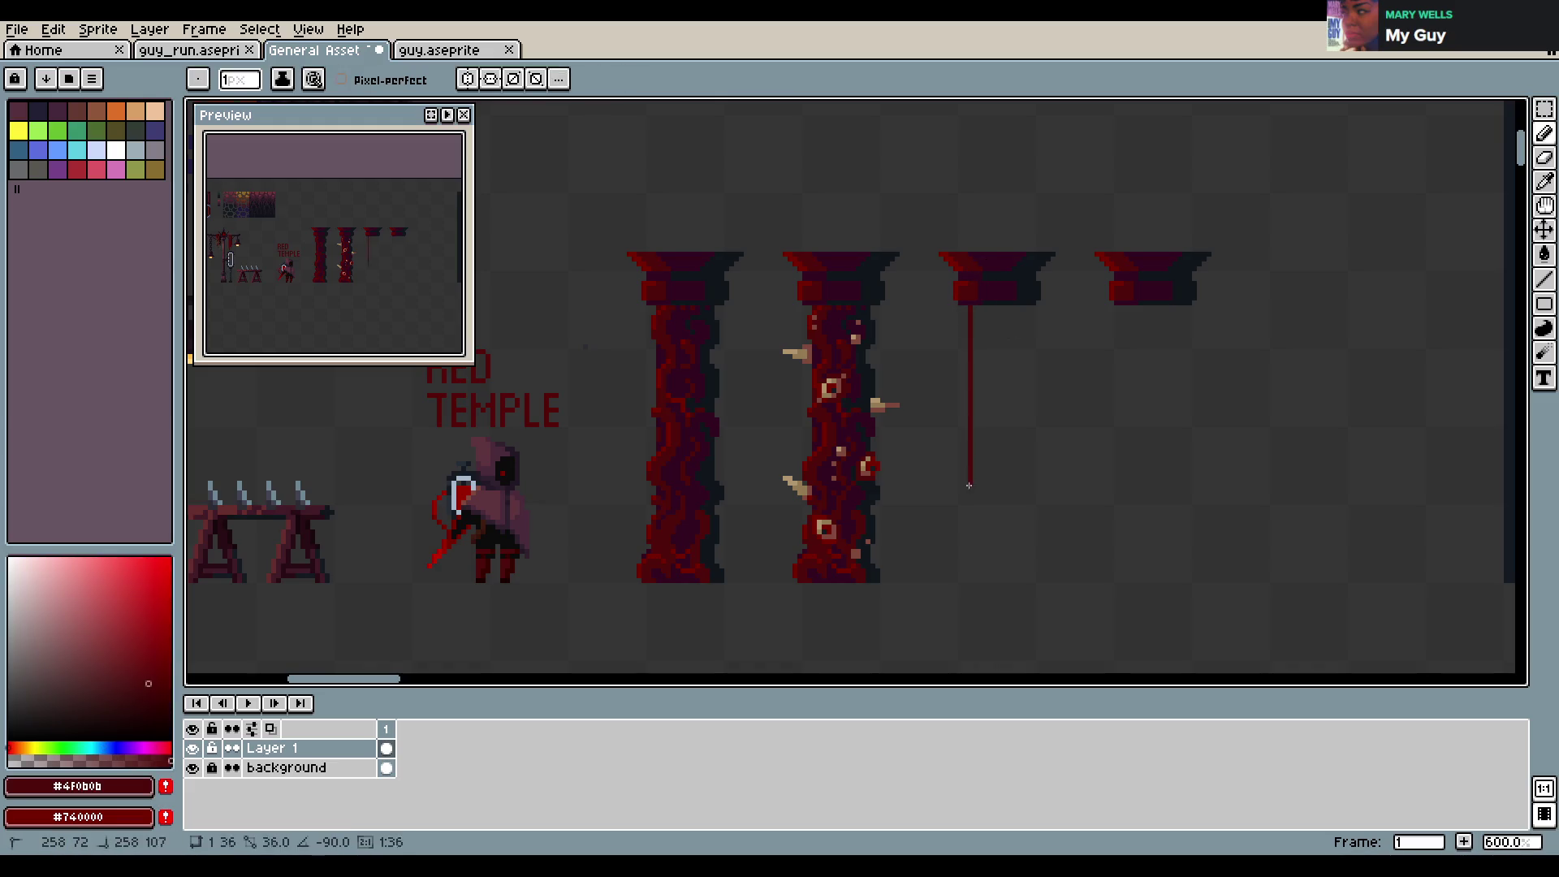
left_click_drag(989, 306, 988, 579)
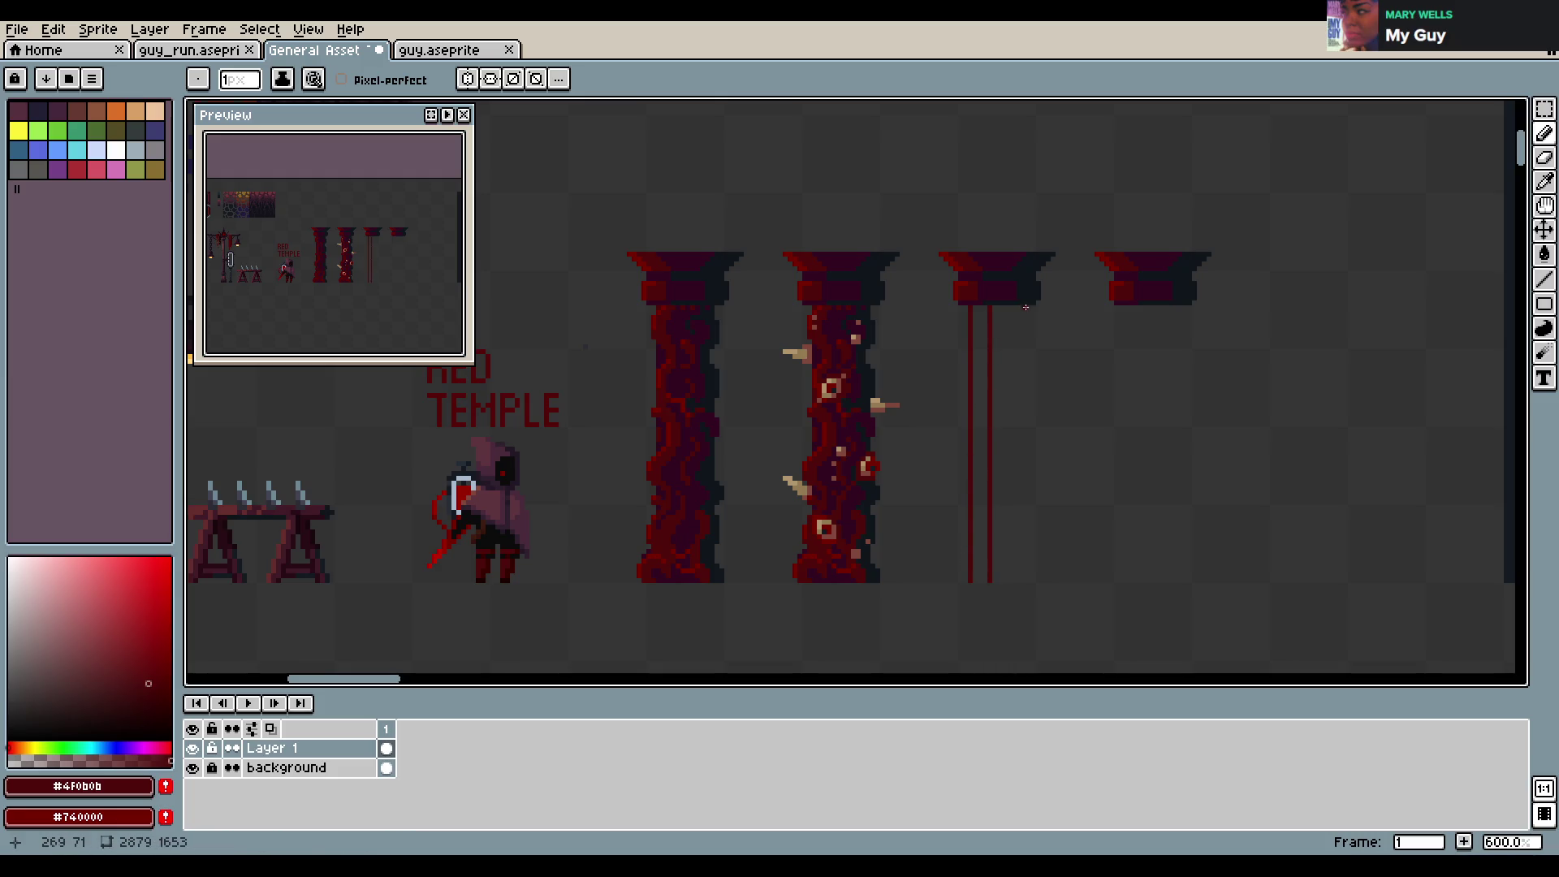
left_click(1028, 275, "alt")
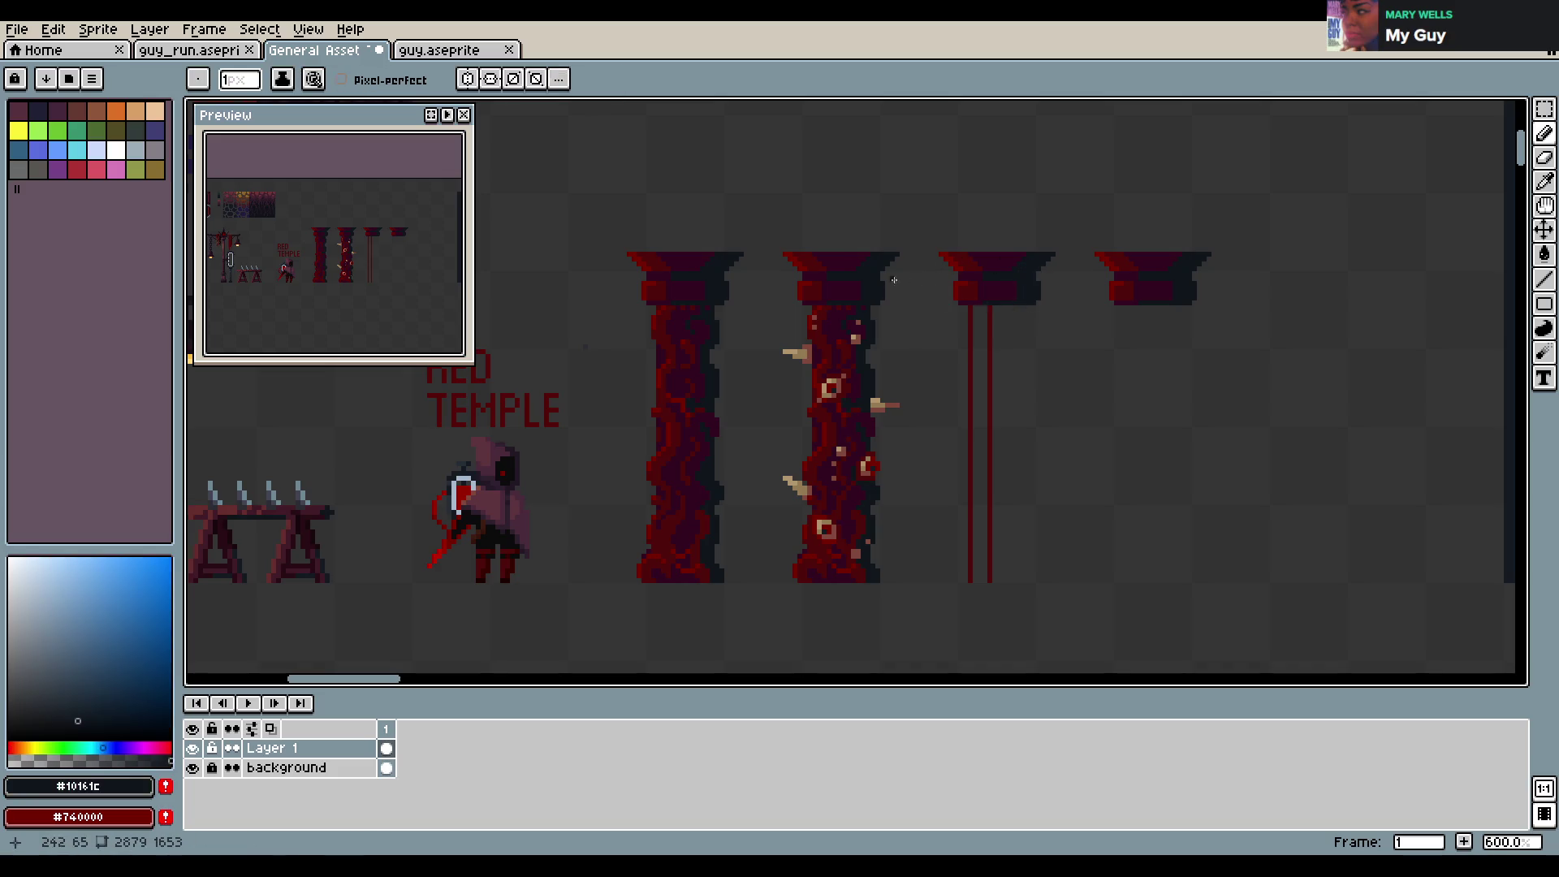
left_click(1019, 298, "alt")
left_click_drag(1020, 307, 1009, 556)
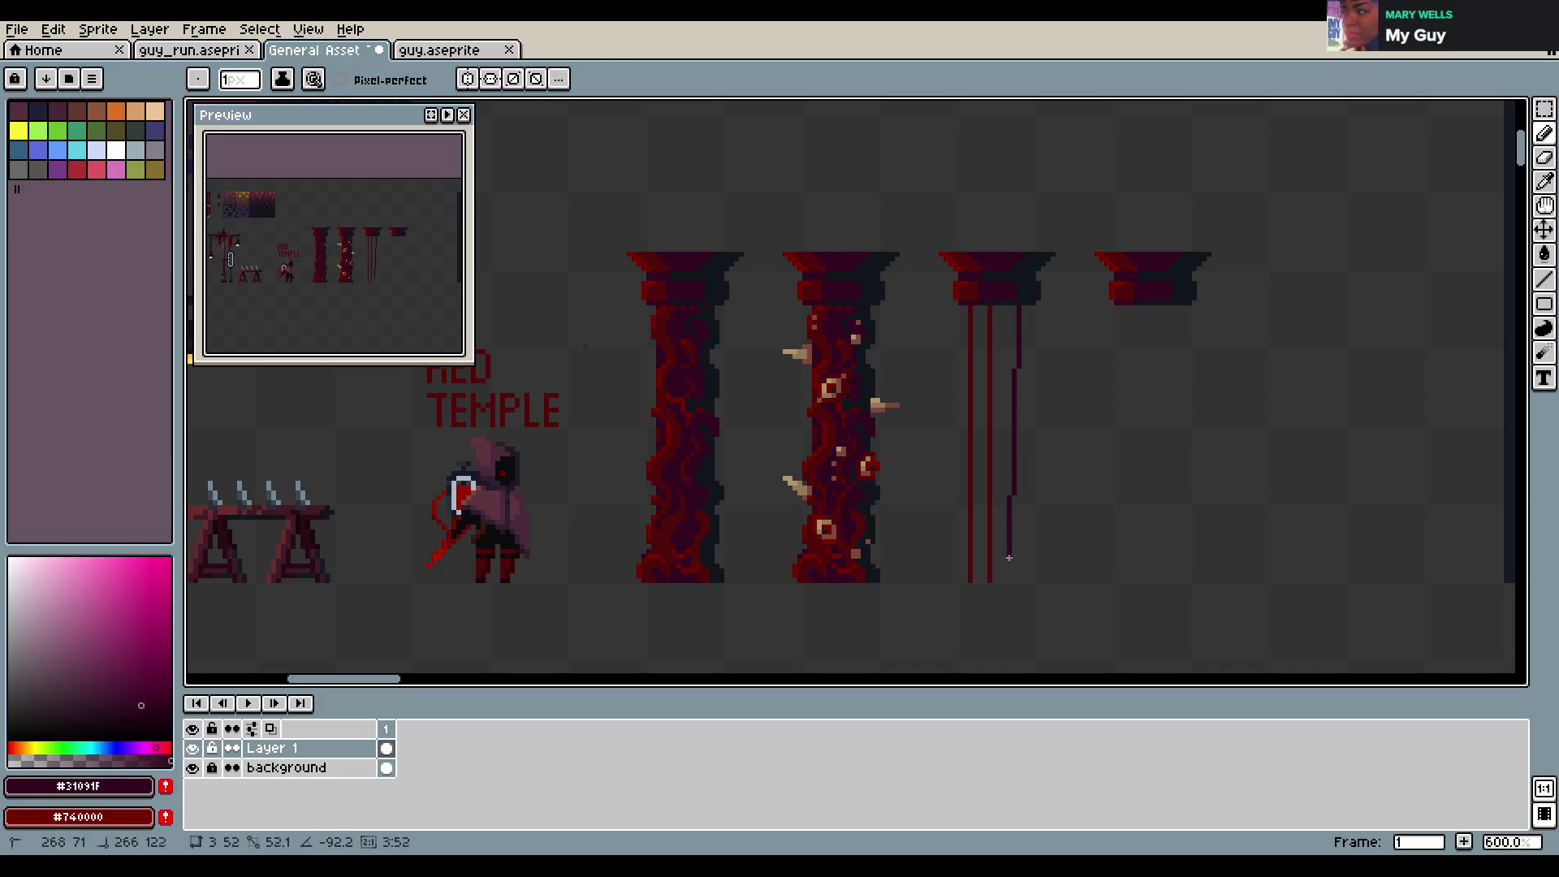
key("ctrl+z")
left_click_drag(988, 579, 988, 579)
left_click_drag(1012, 307, 1013, 585)
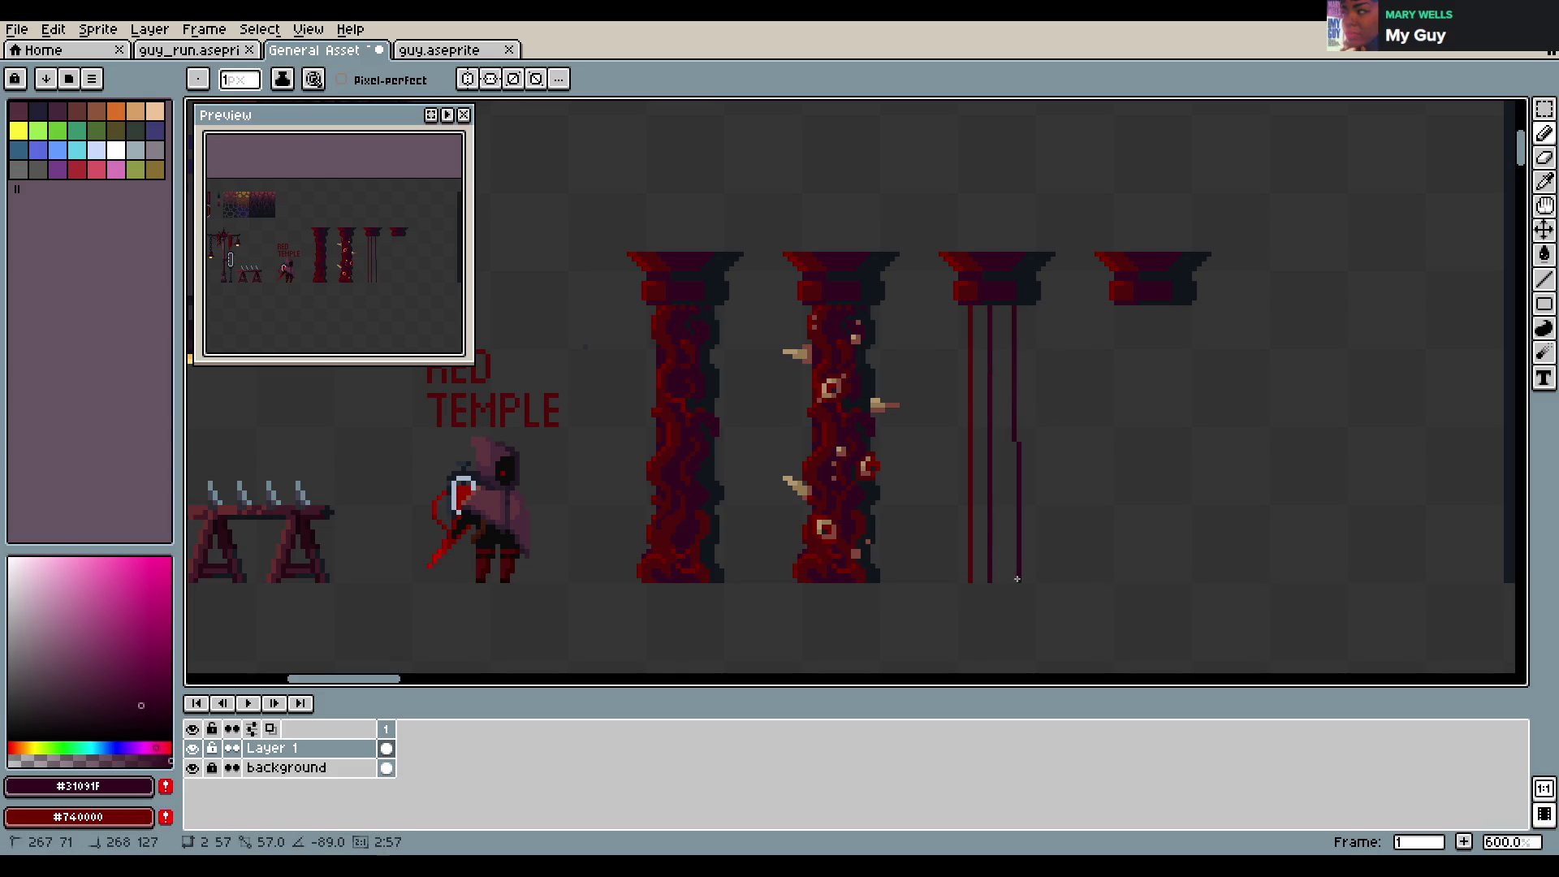
left_click(1033, 291, "alt")
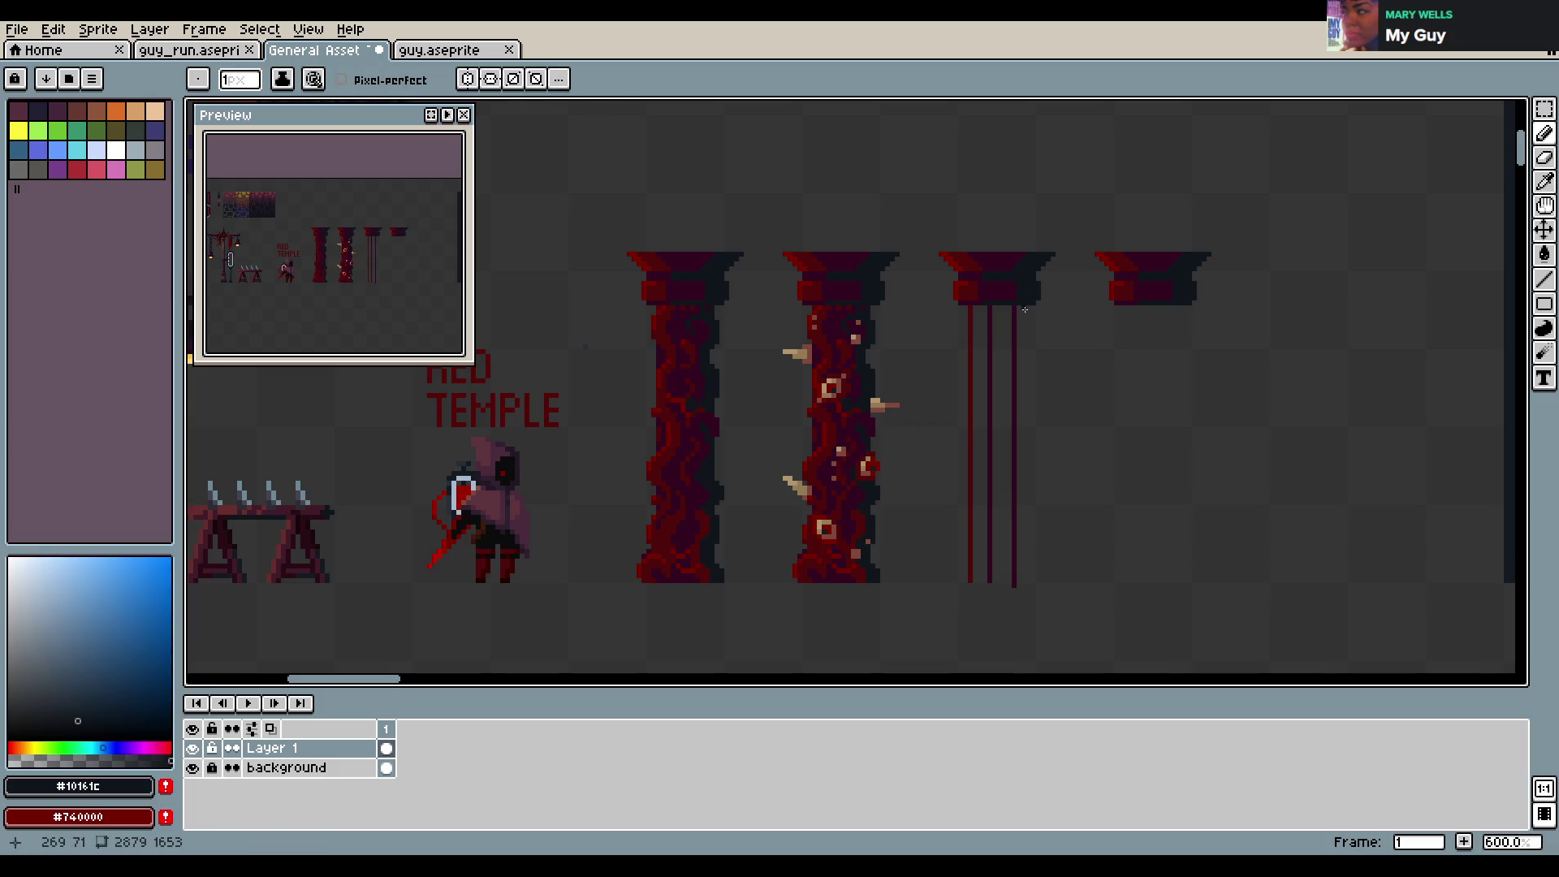
left_click_drag(1025, 307, 1021, 586)
key("ctrl+z")
mouse_move(1024, 309)
left_mouse_down()
mouse_move(1023, 583)
mouse_move(1013, 310)
left_mouse_up()
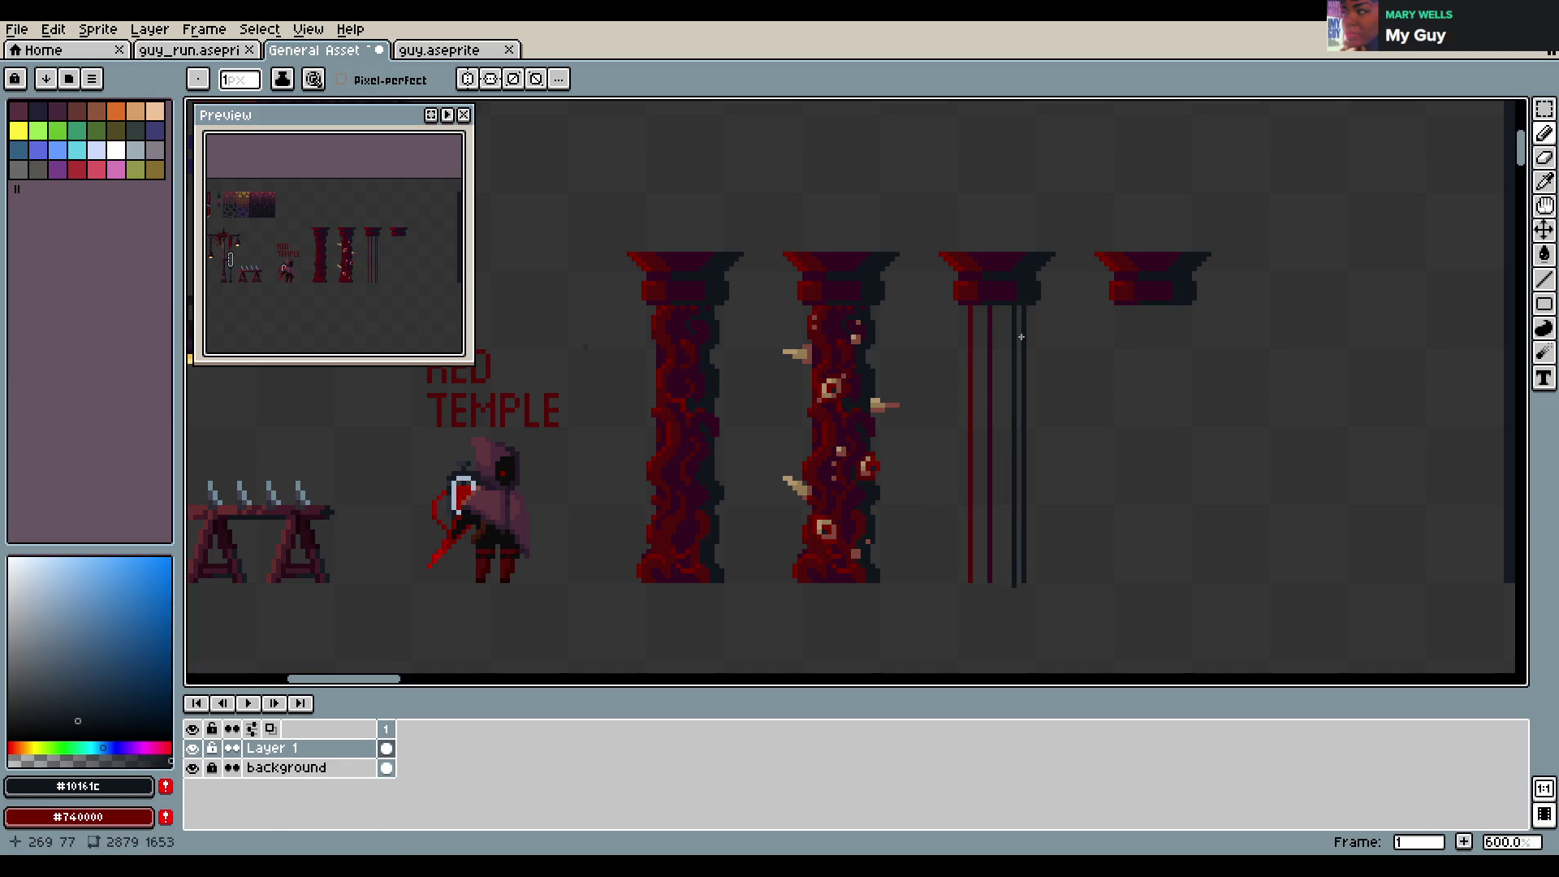
Fill the outlined shaft solid with the Paint Bucket and redraw its left edge
key("g")
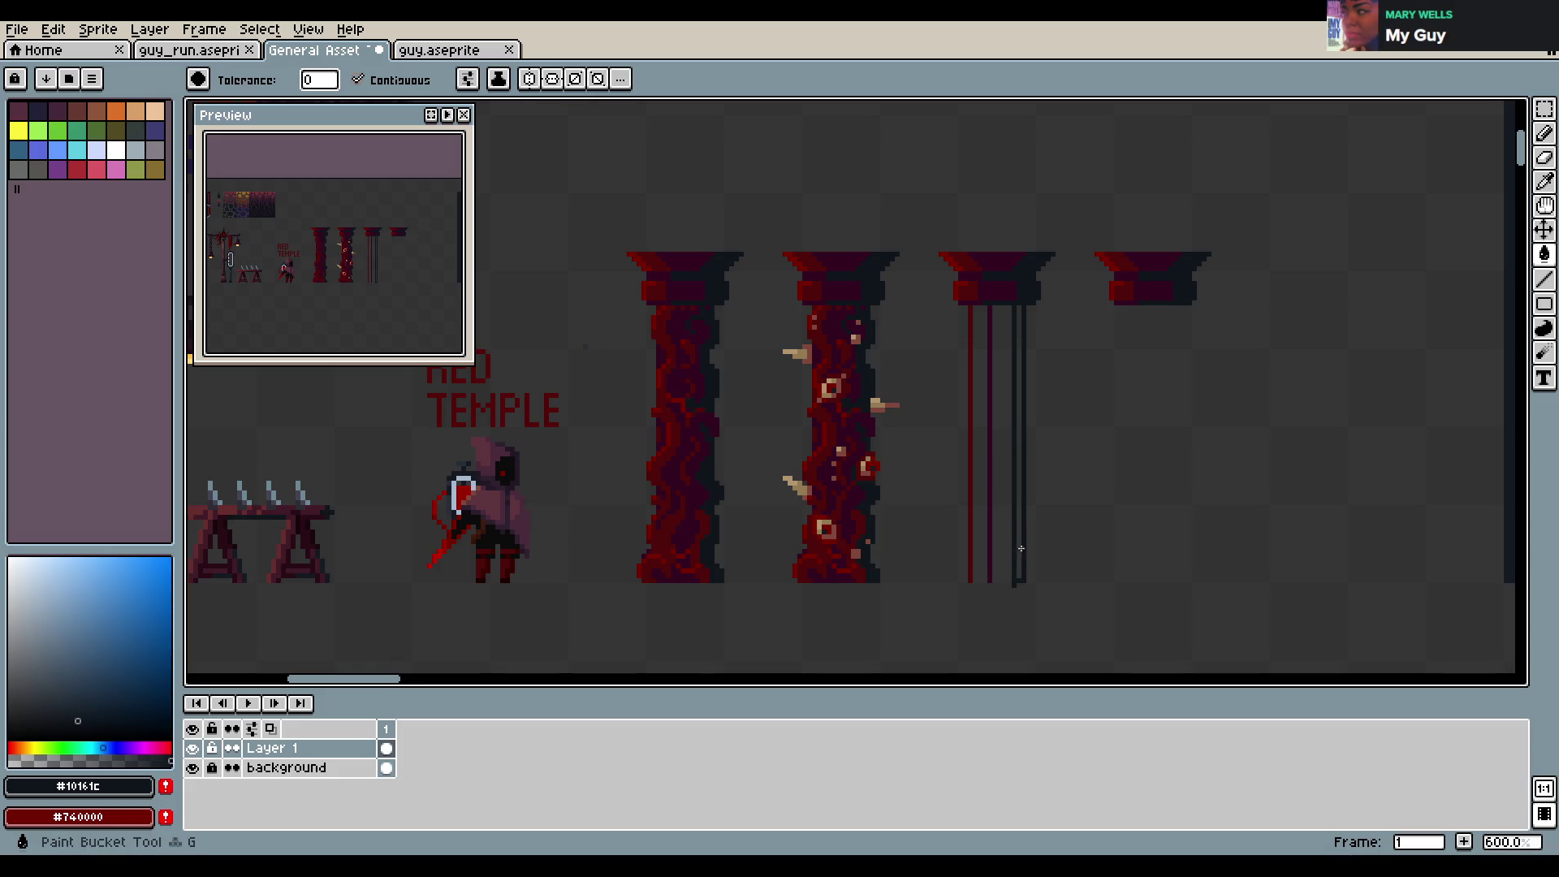
left_click(1019, 550)
key("ctrl+s")
key("i")
left_click(995, 314)
key("b")
left_click_drag(984, 309, 984, 583)
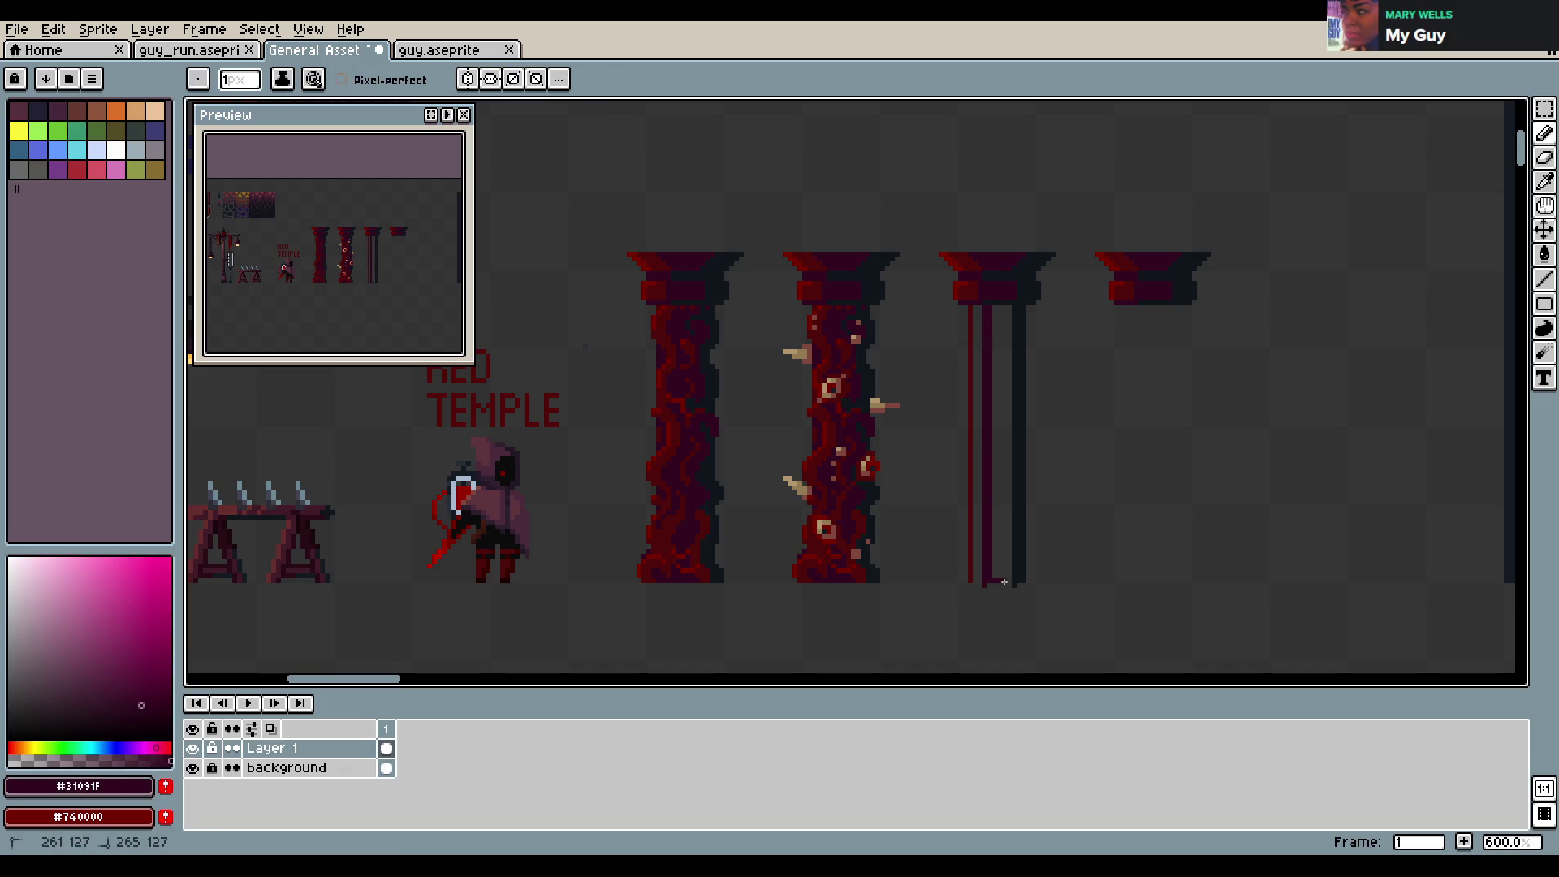
key("g")
left_click(1001, 540)
Repaint the shaft's bright red edge in #4f0b0b and save the sheet
key("b")
key("i")
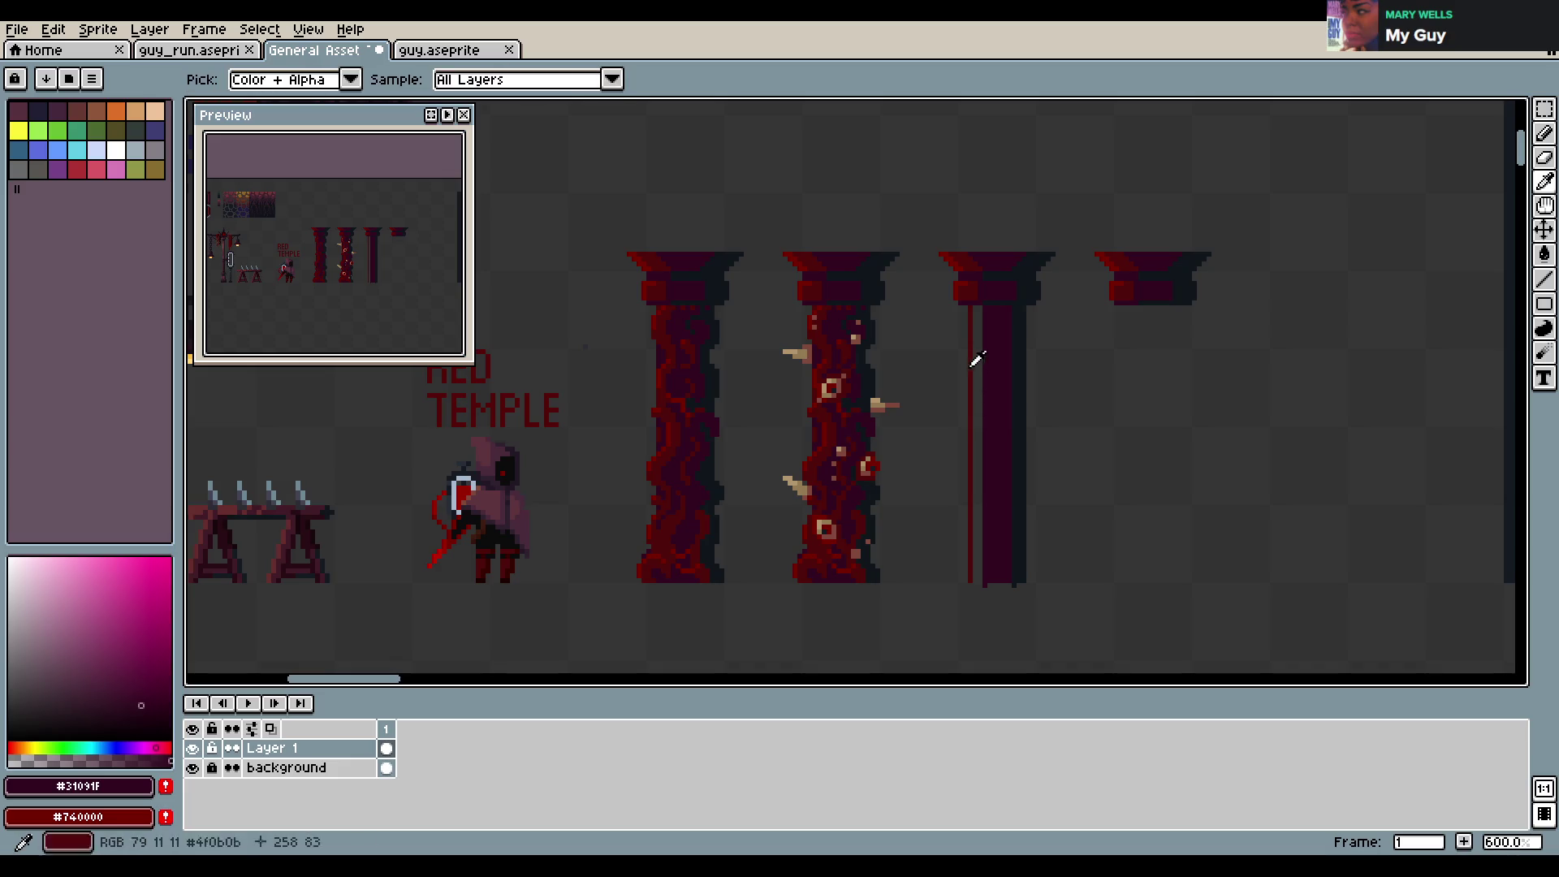
left_click(975, 308)
key("b")
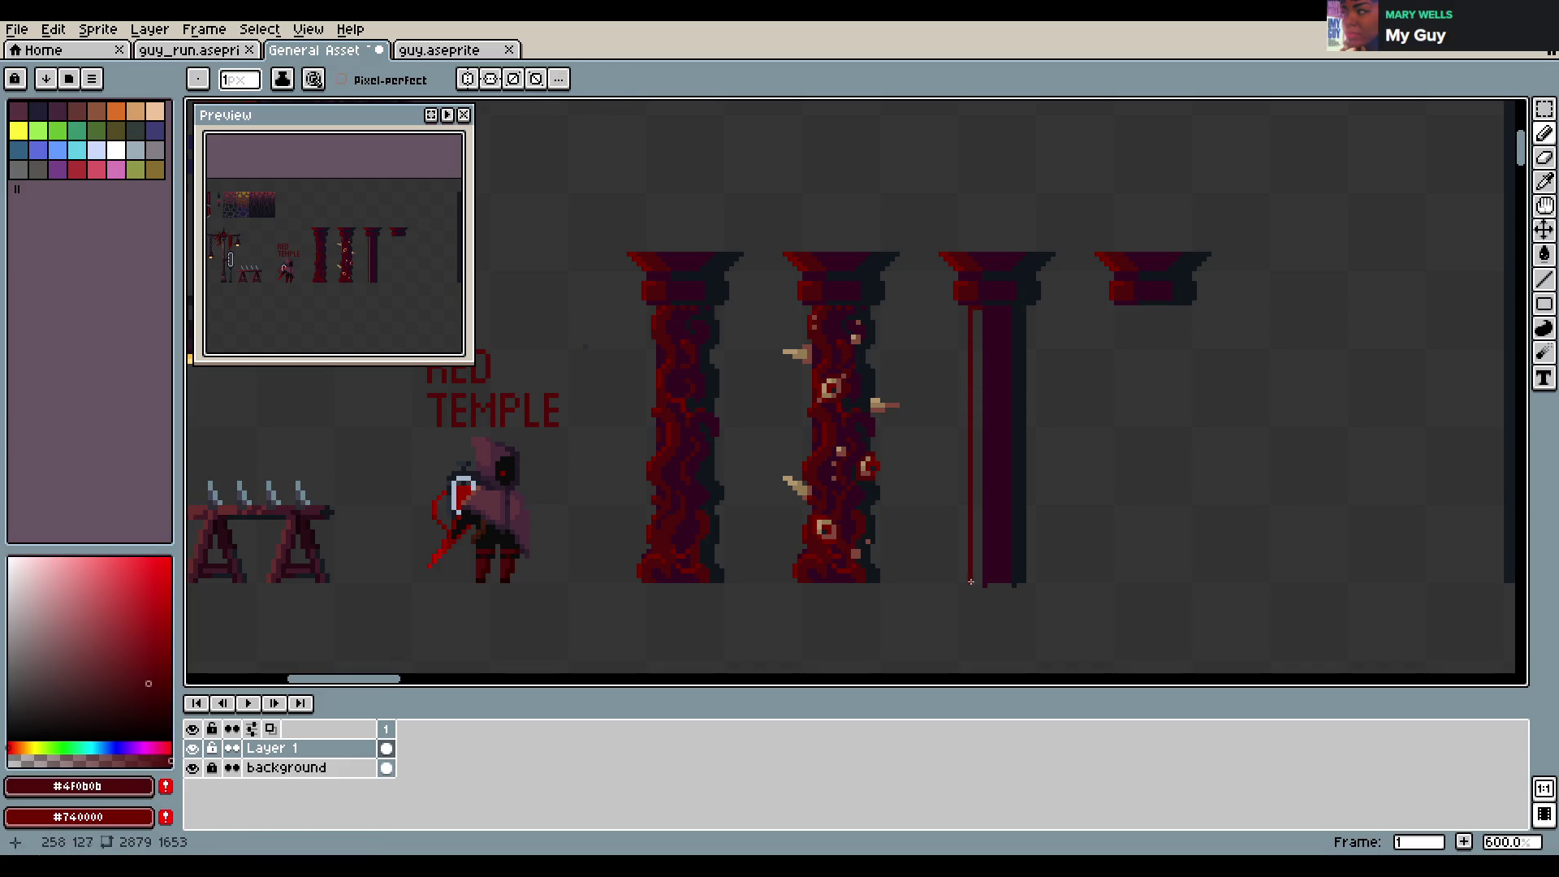
left_click(975, 582, "shift")
key("e")
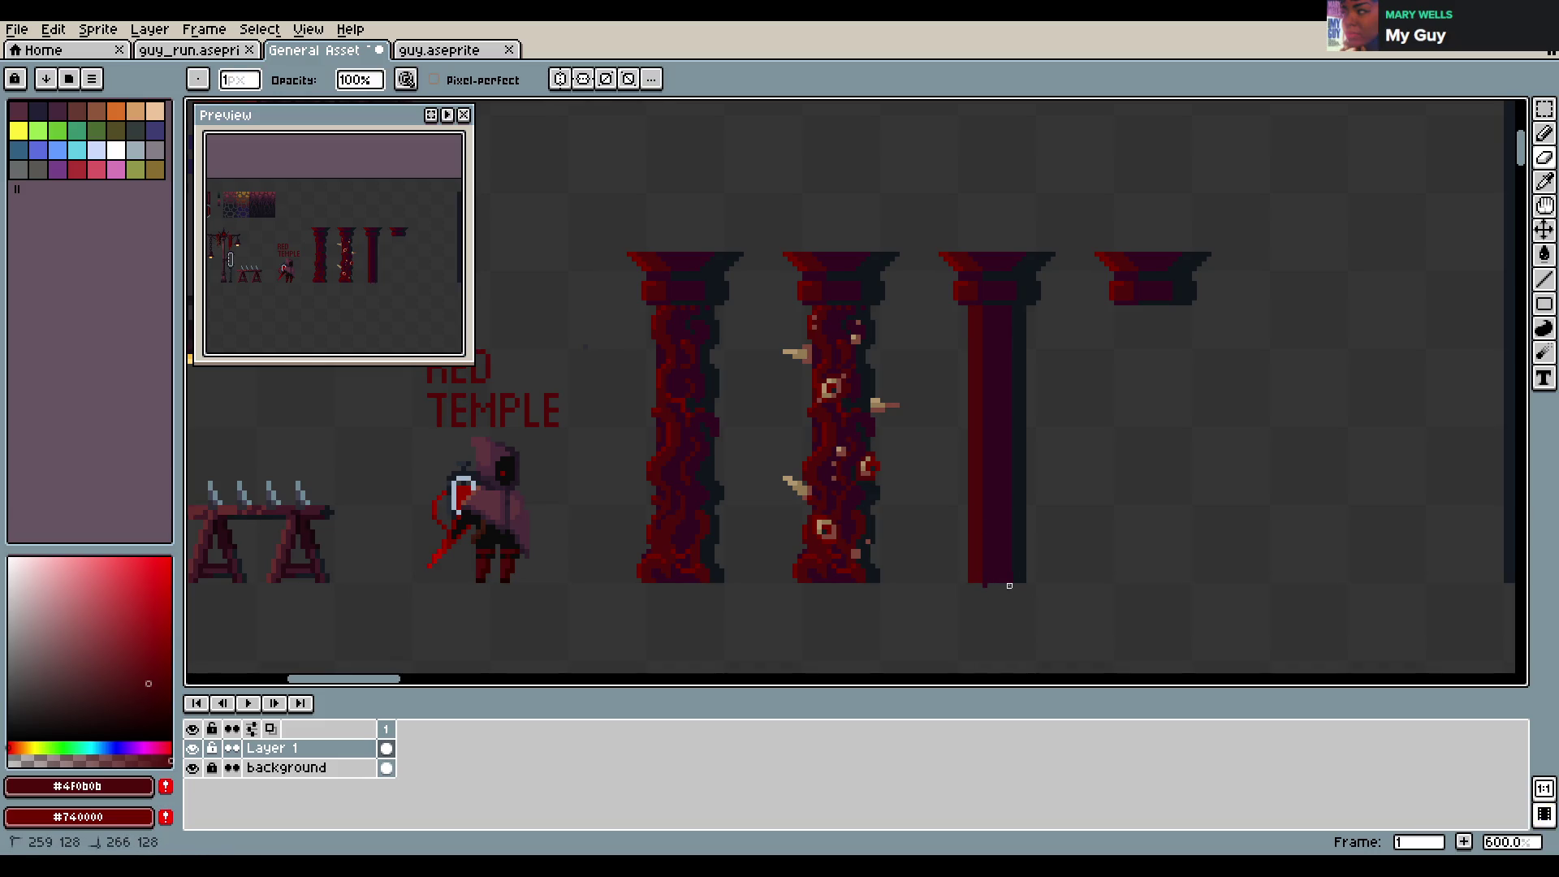
key("ctrl+s")
key("b")
scroll(981, 417, "down", 3)
scroll(1029, 407, "down", 1)
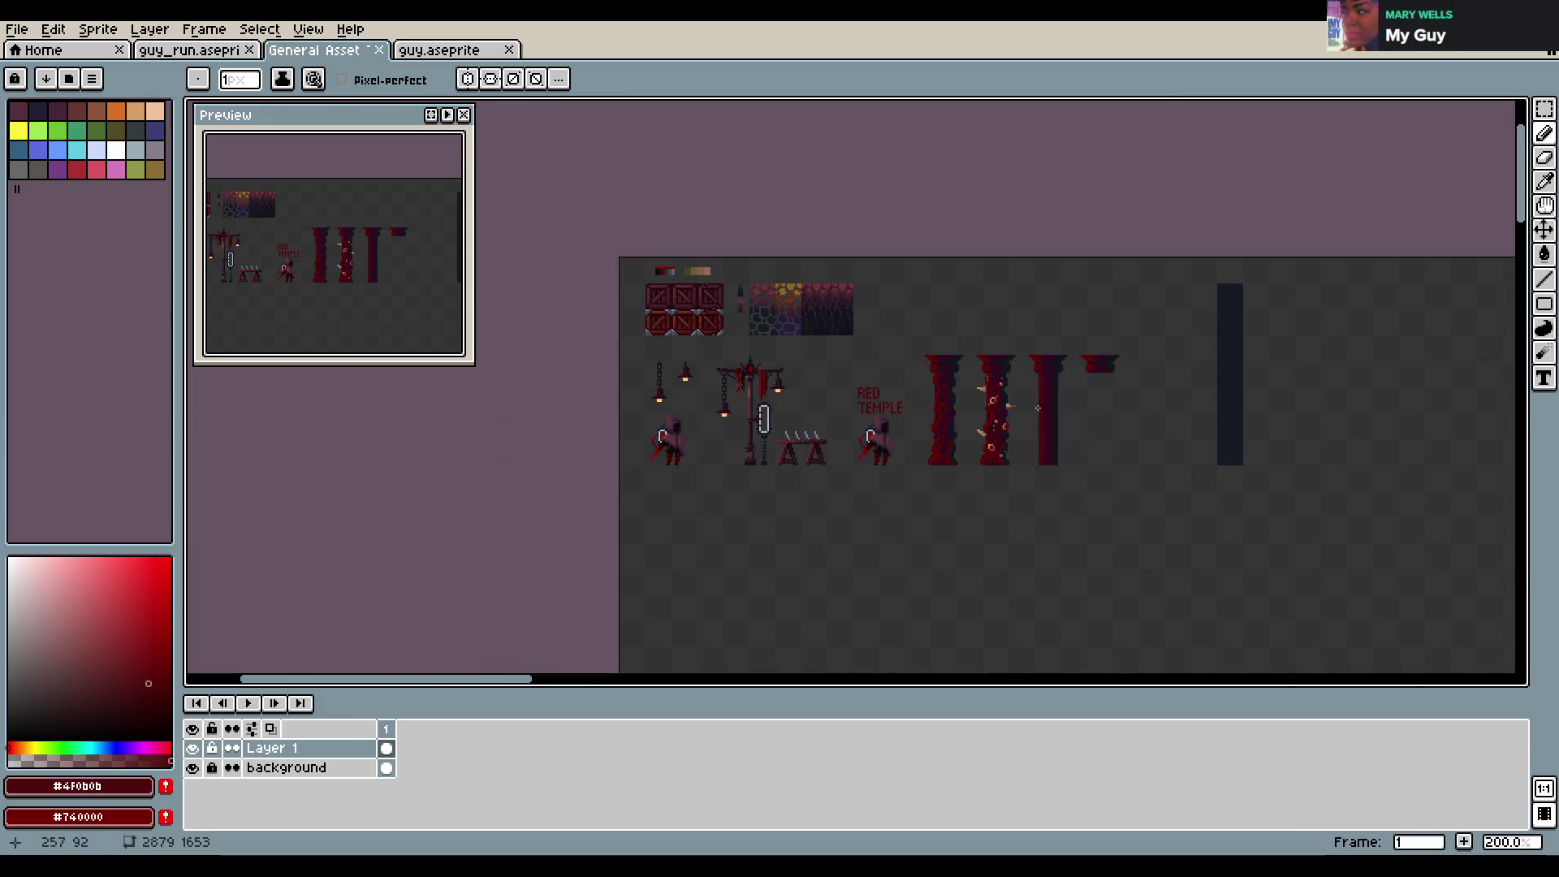
scroll(1047, 410, "up", 2)
scroll(1061, 415, "down", 1)
scroll(1061, 414, "up", 2)
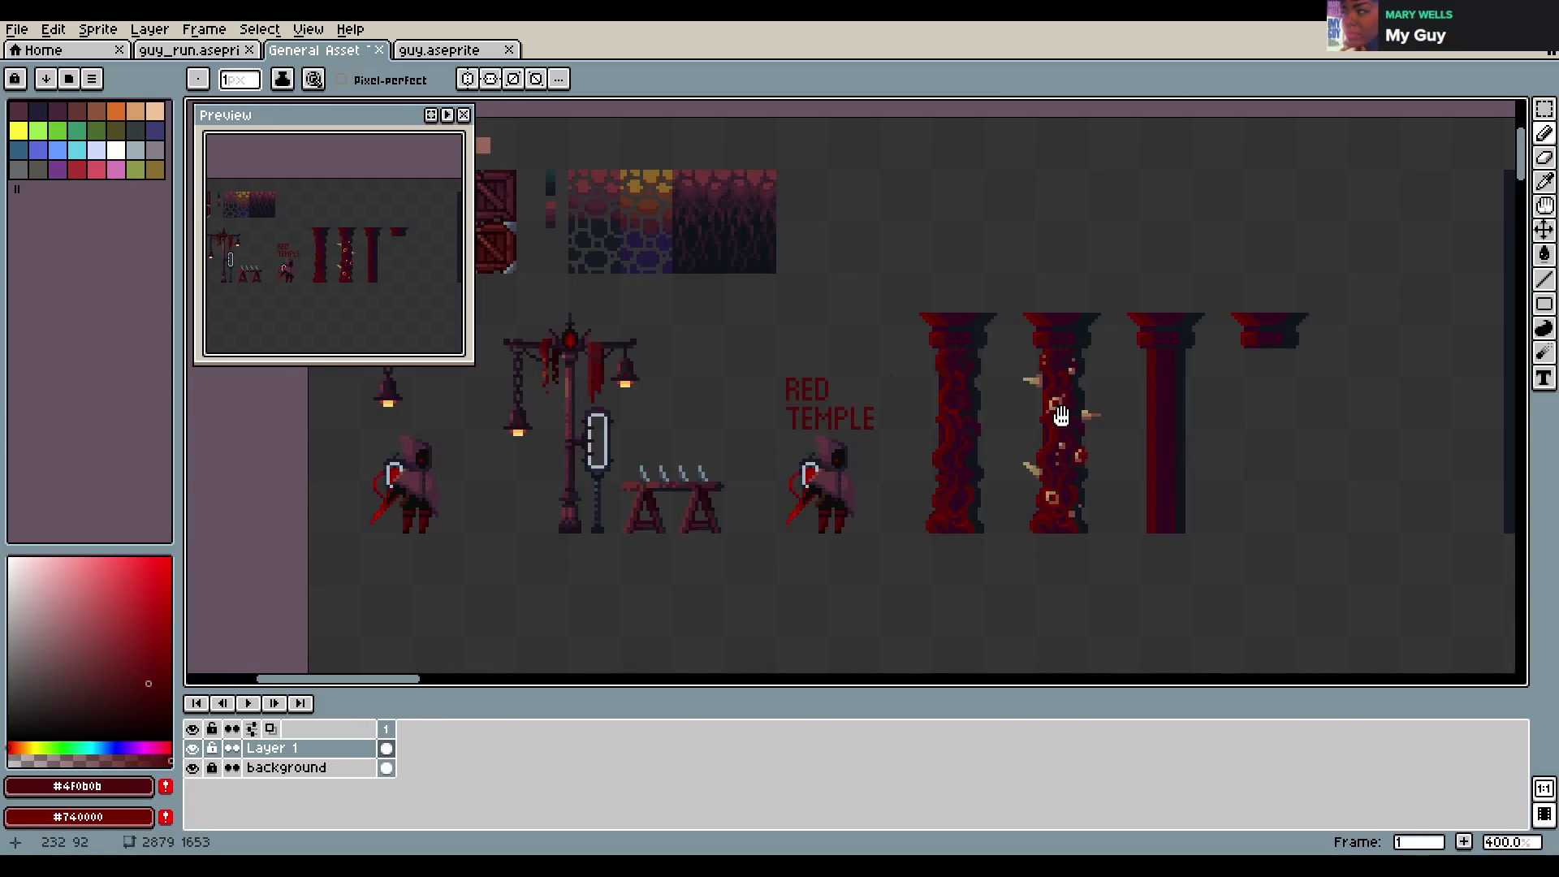
scroll(1178, 431, "down", 2)
scroll(1179, 444, "up", 1)
left_click_drag(1179, 444, 1316, 478)
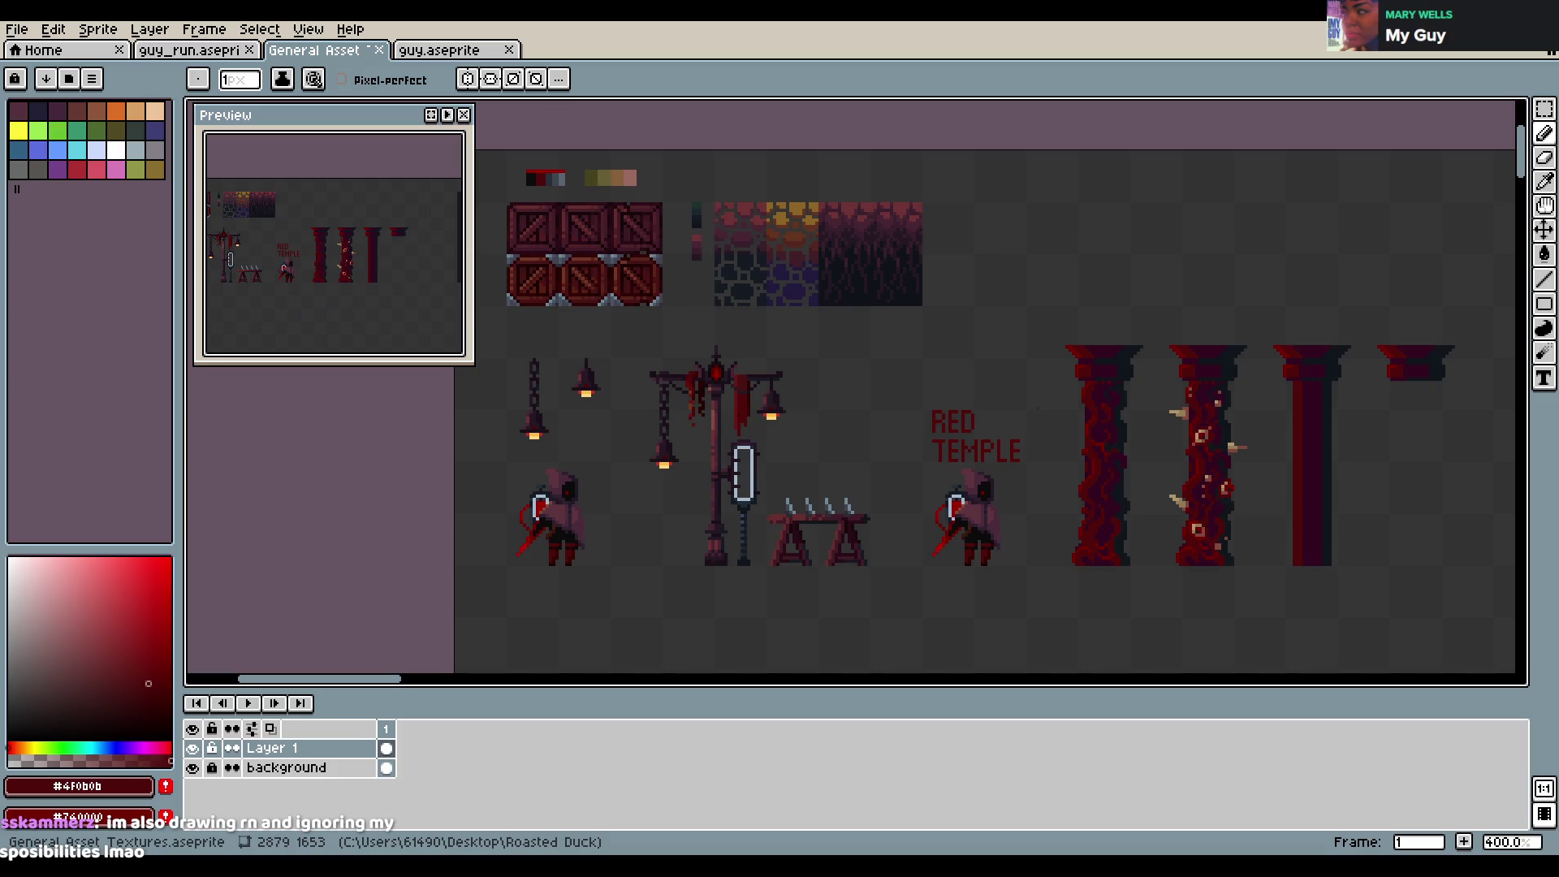
key("v")
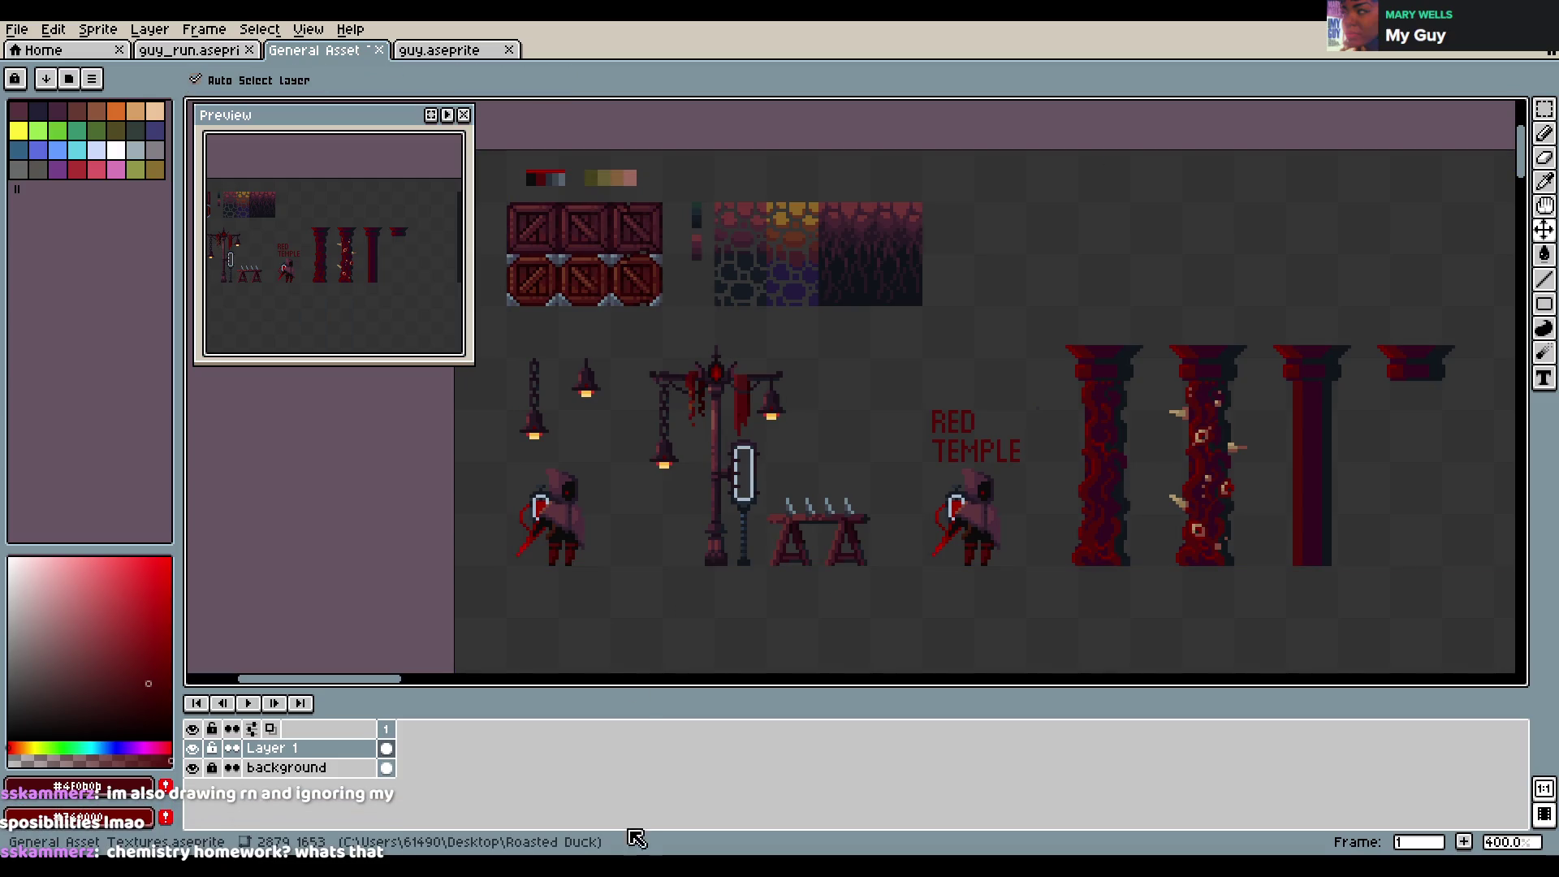
left_click(724, 731)
key("b")
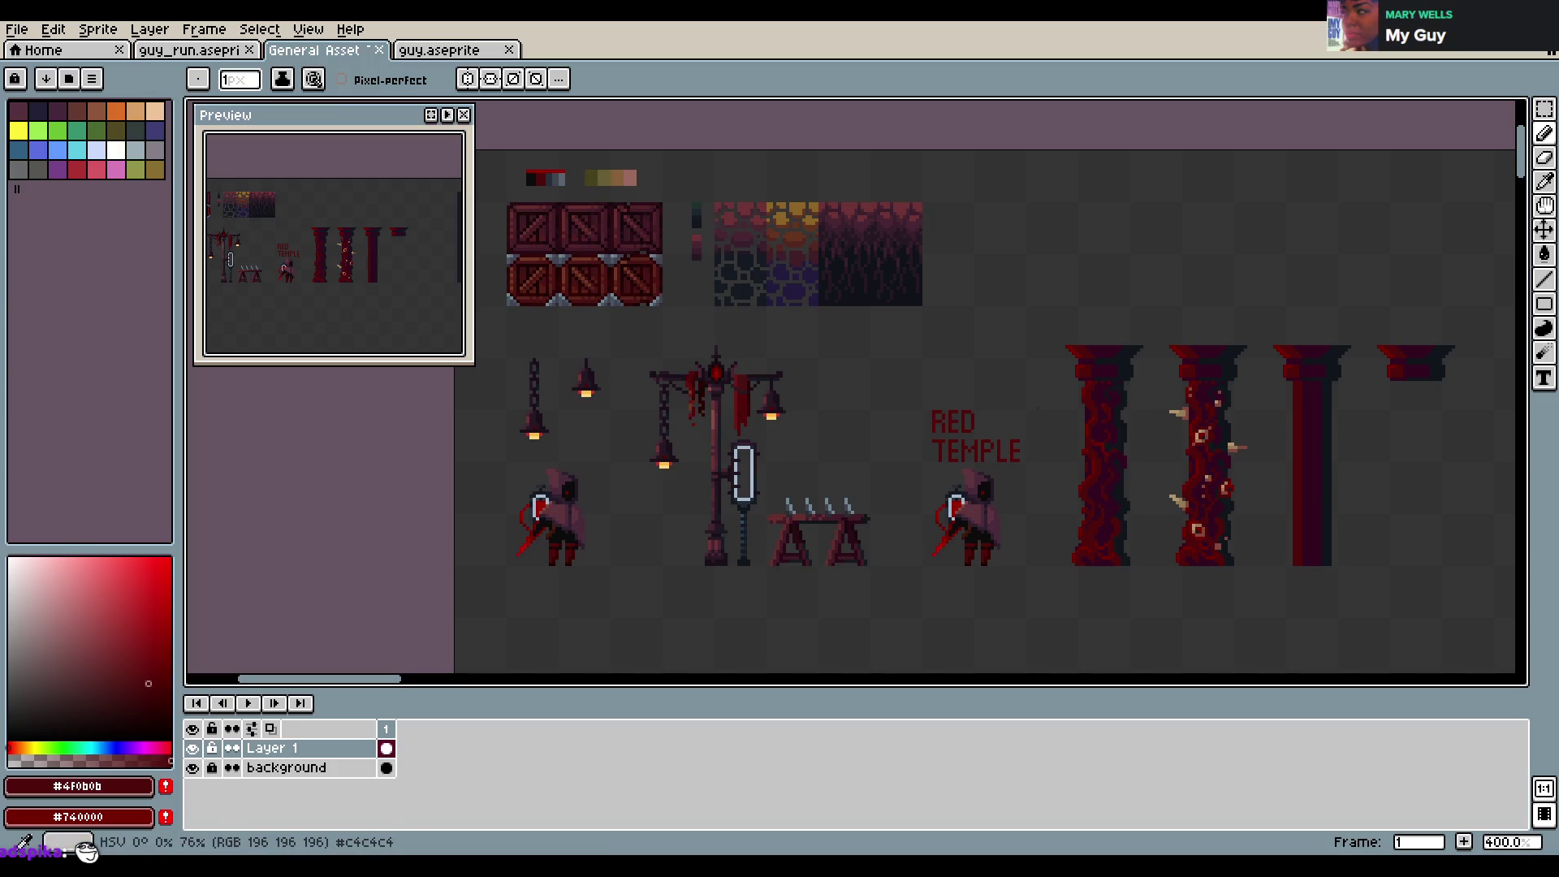
scroll(863, 460, "right", 5)
scroll(862, 460, "up", 1)
scroll(862, 460, "down", 2)
scroll(760, 465, "up", 1)
scroll(760, 465, "up", 2)
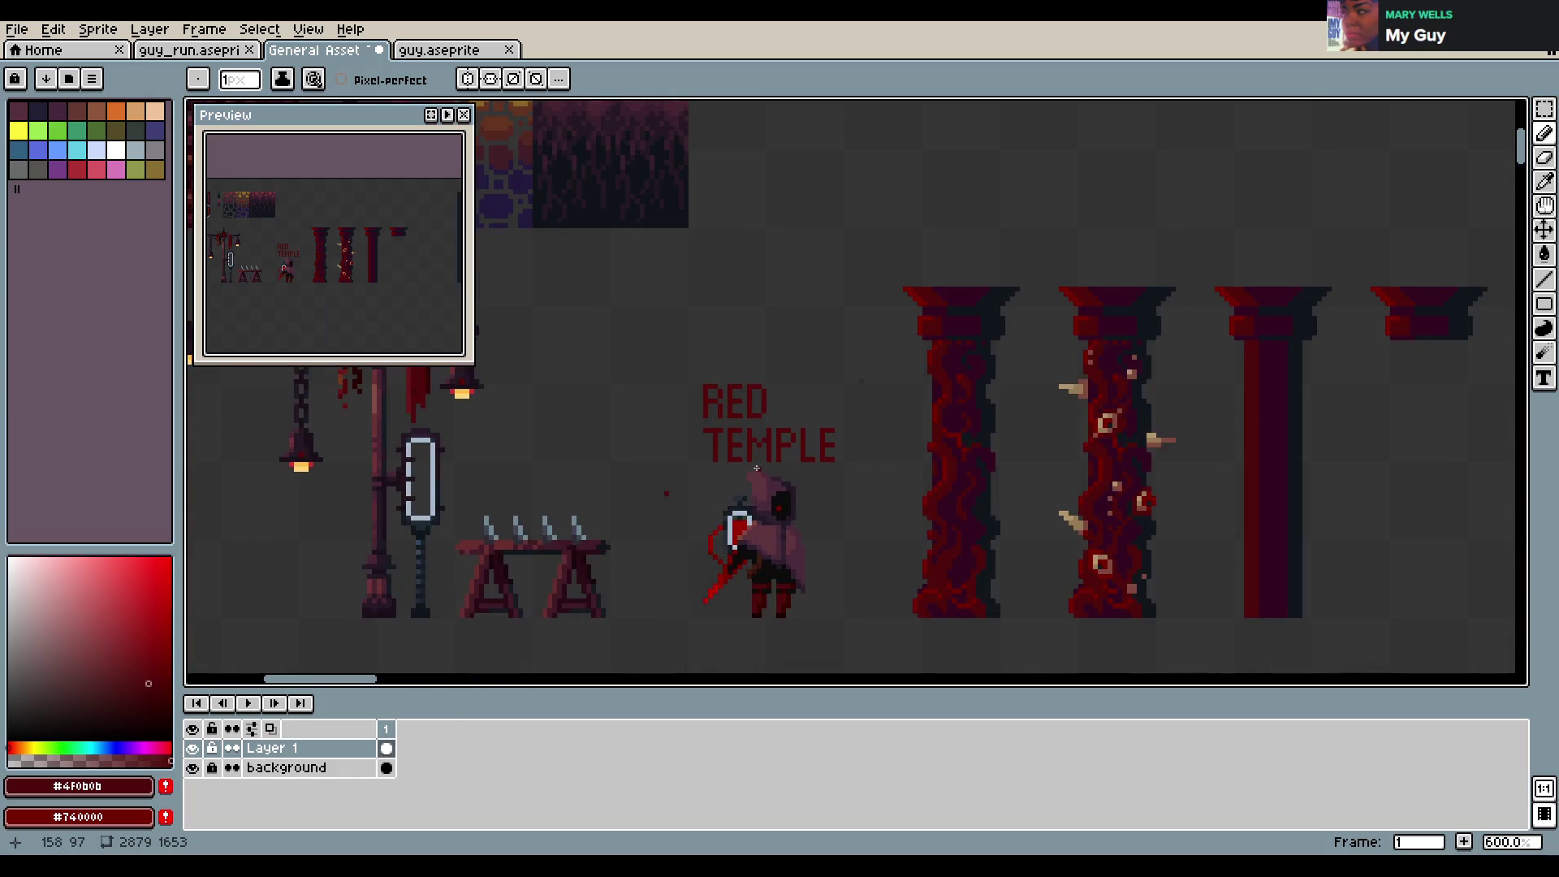
scroll(760, 465, "down", 6)
scroll(760, 466, "up", 2)
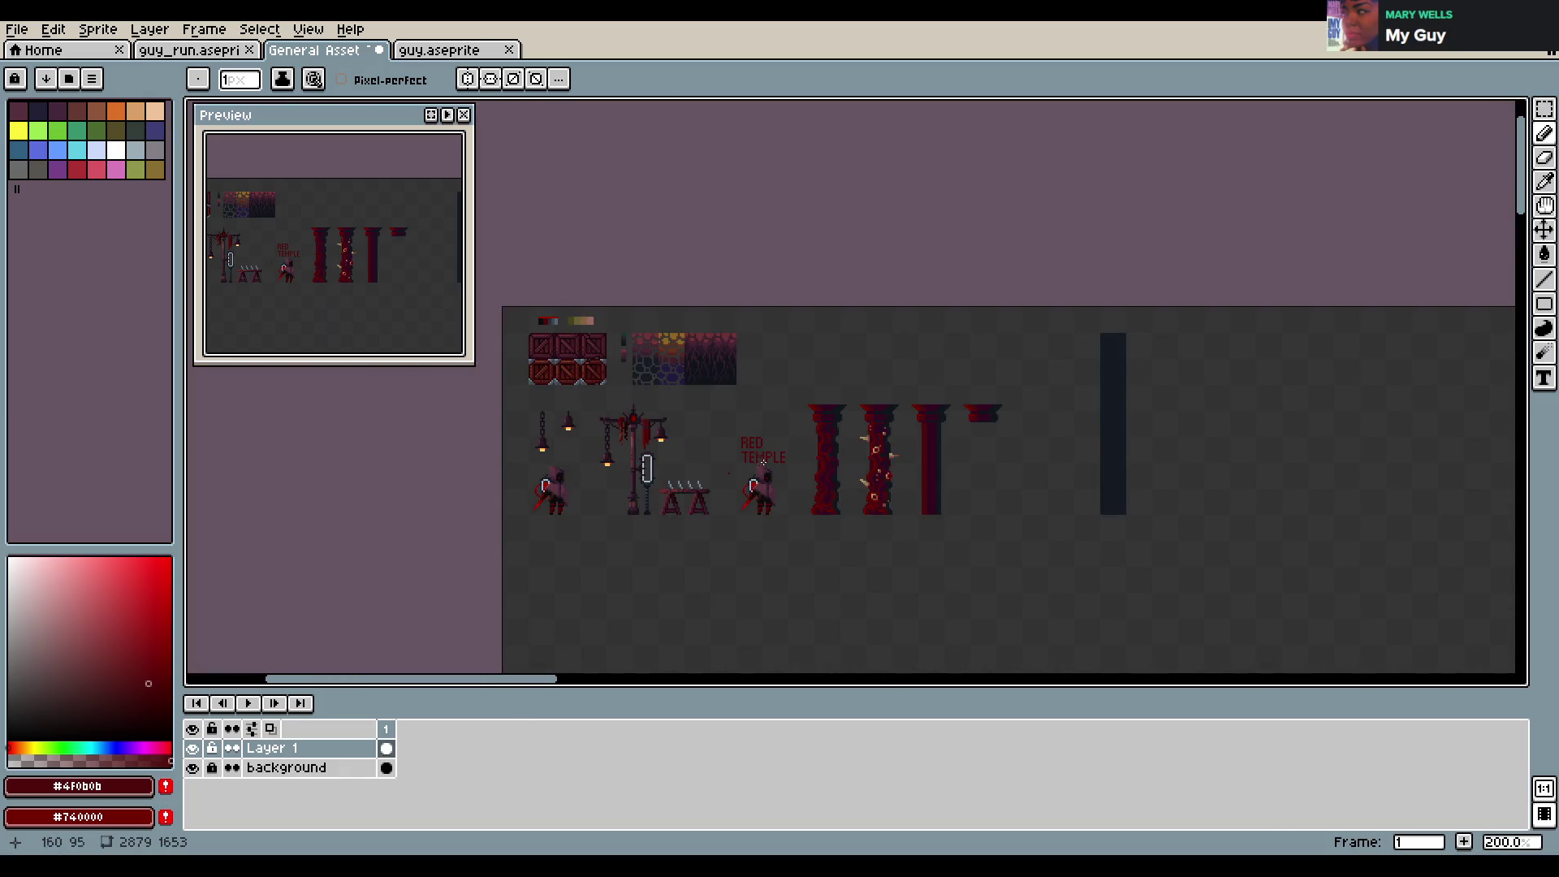
scroll(779, 460, "left", 2)
scroll(812, 457, "down", 1)
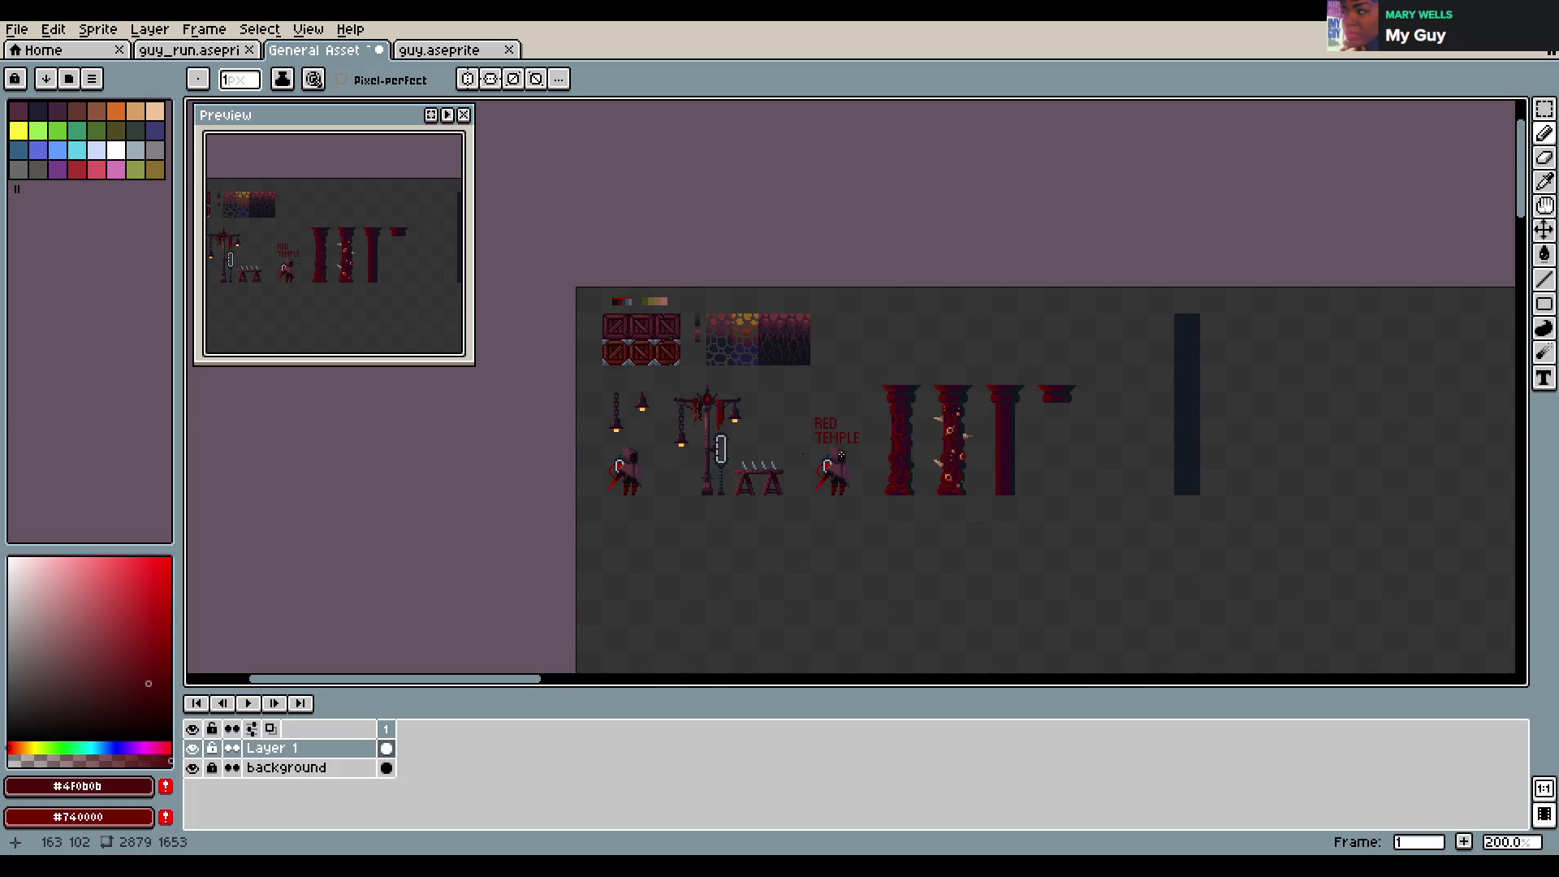
scroll(842, 455, "up", 1)
scroll(841, 455, "up", 1)
scroll(842, 455, "up", 1)
key("v")
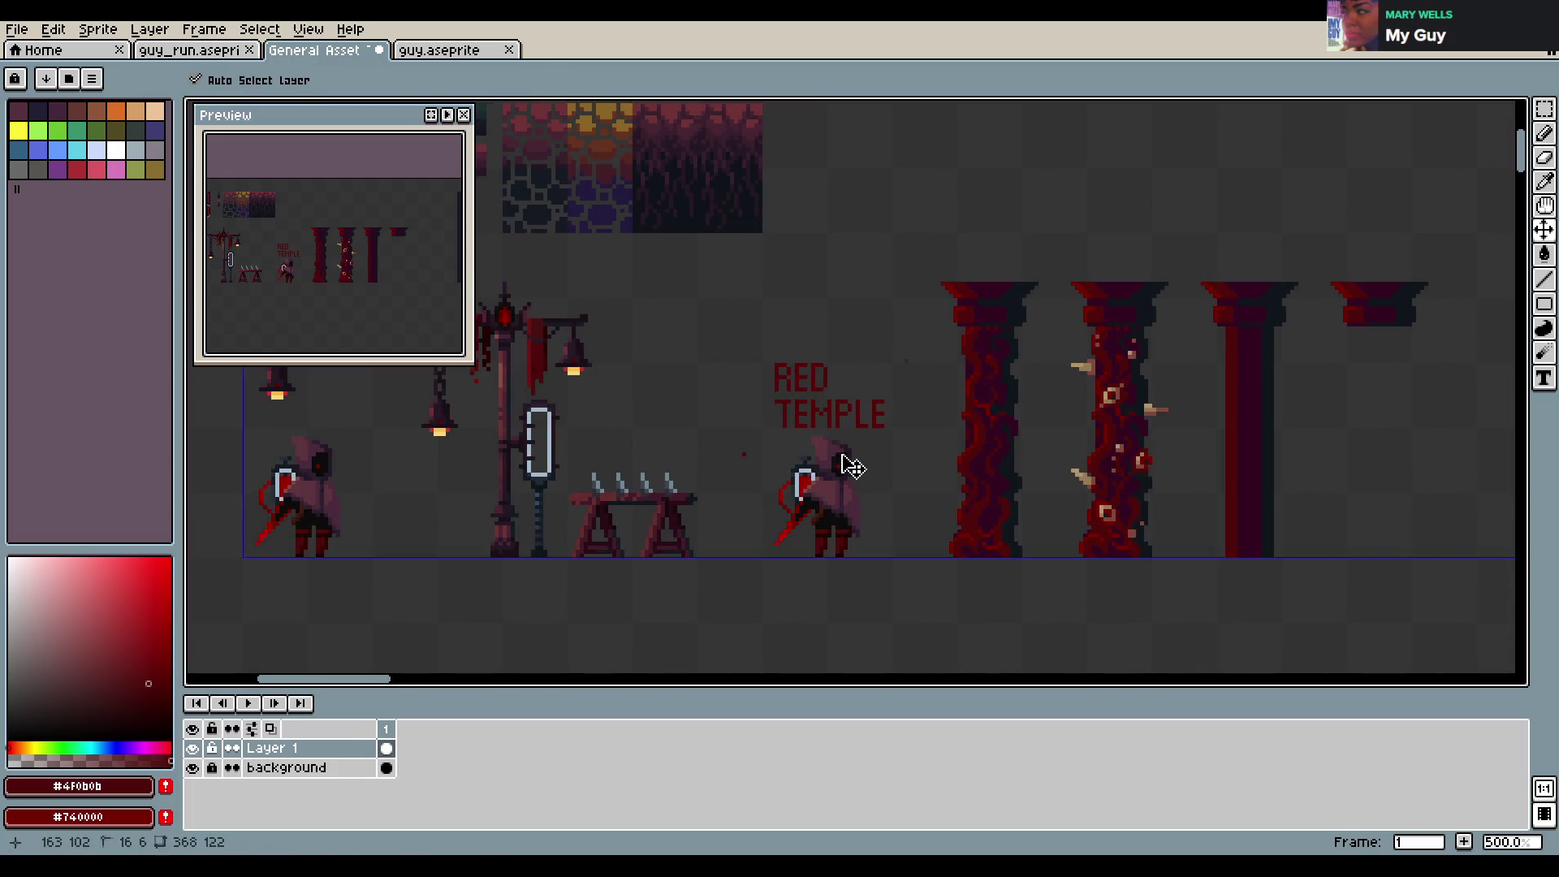
scroll(769, 456, "down", 2)
scroll(769, 456, "up", 1)
key("e")
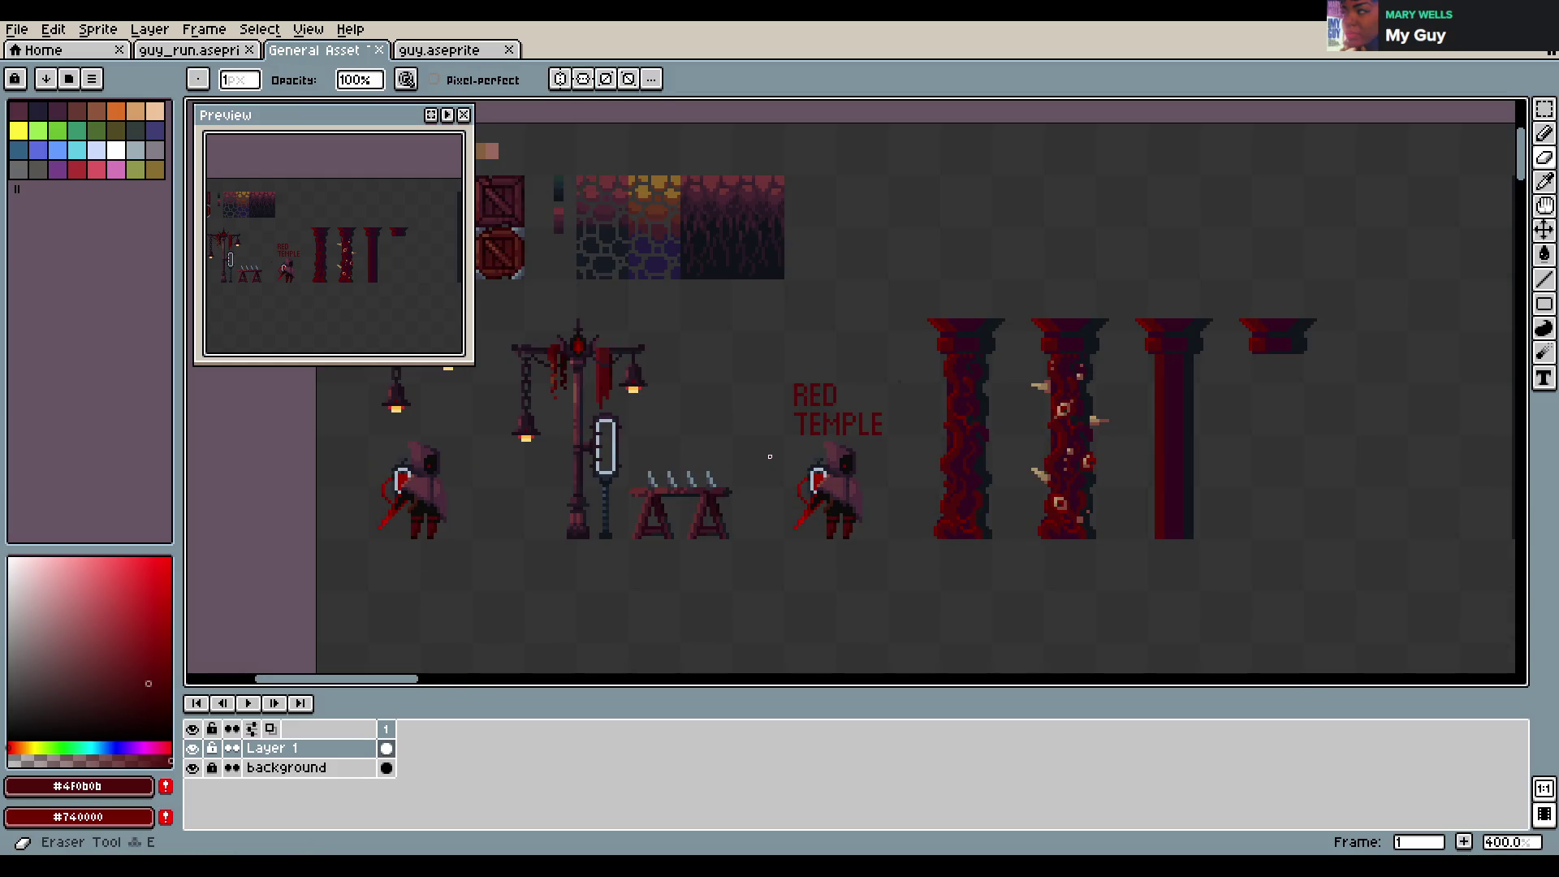
key("ctrl+s")
scroll(922, 438, "down", 1)
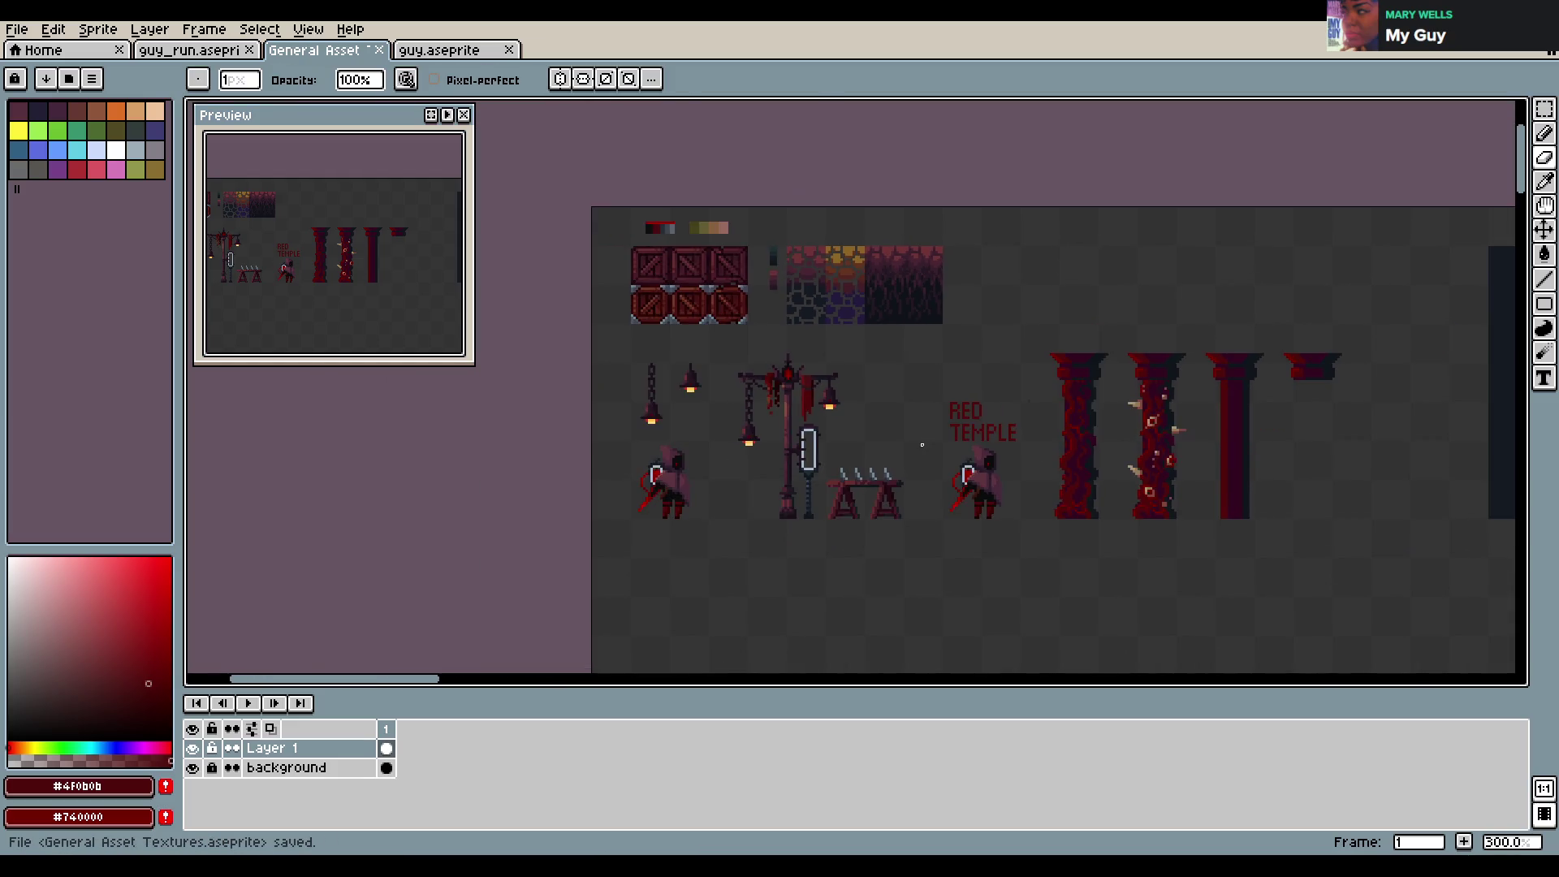
scroll(1053, 453, "up", 1)
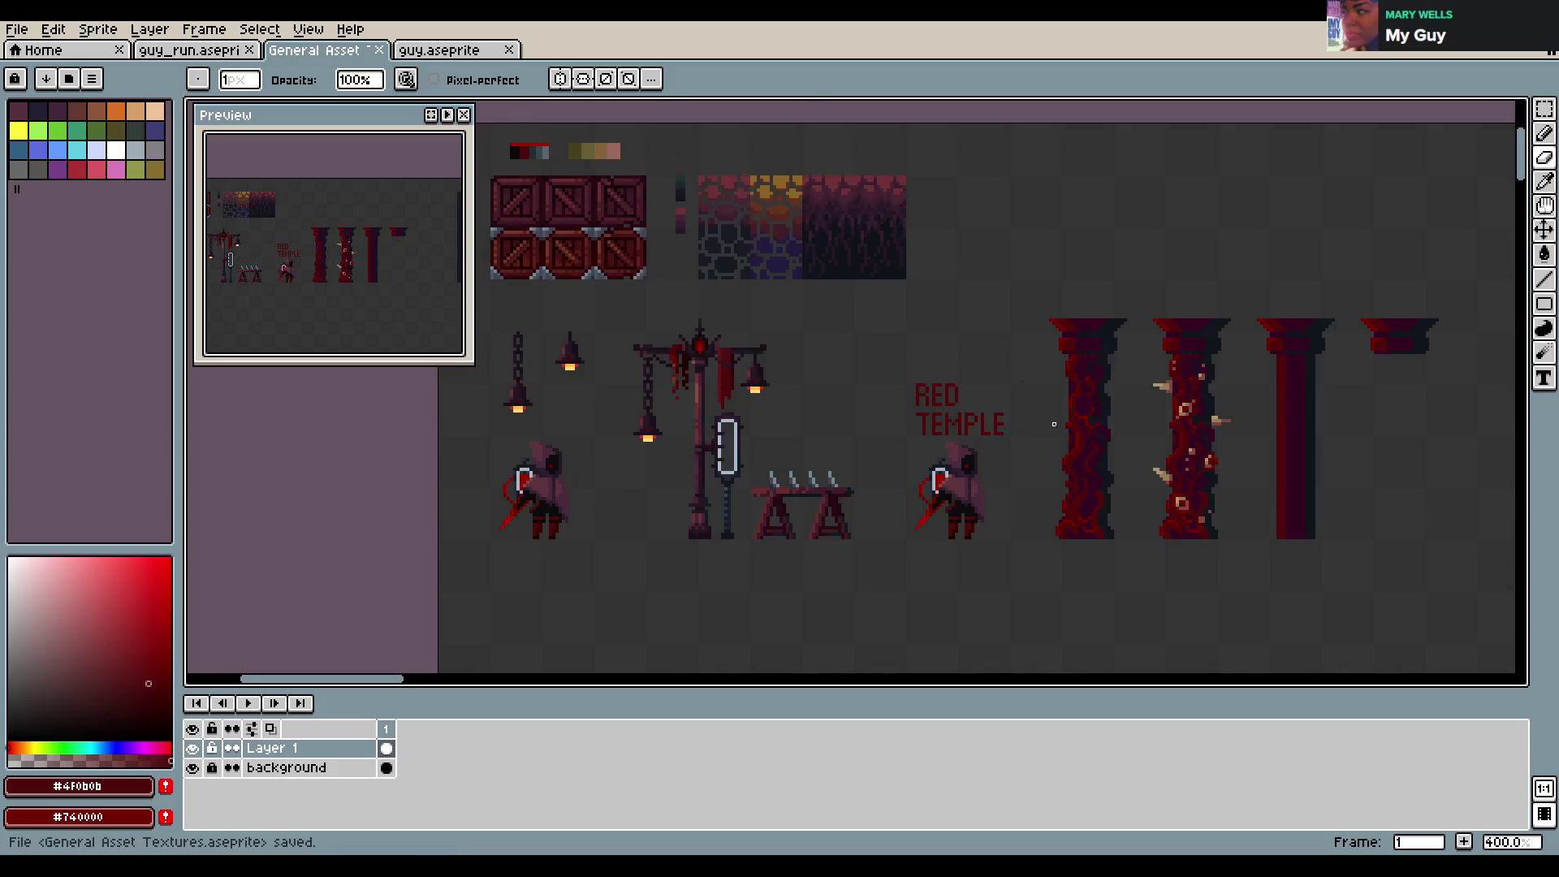
left_click_drag(1054, 424, 846, 456)
key("ctrl+s")
scroll(813, 410, "down", 1)
scroll(951, 418, "up", 1)
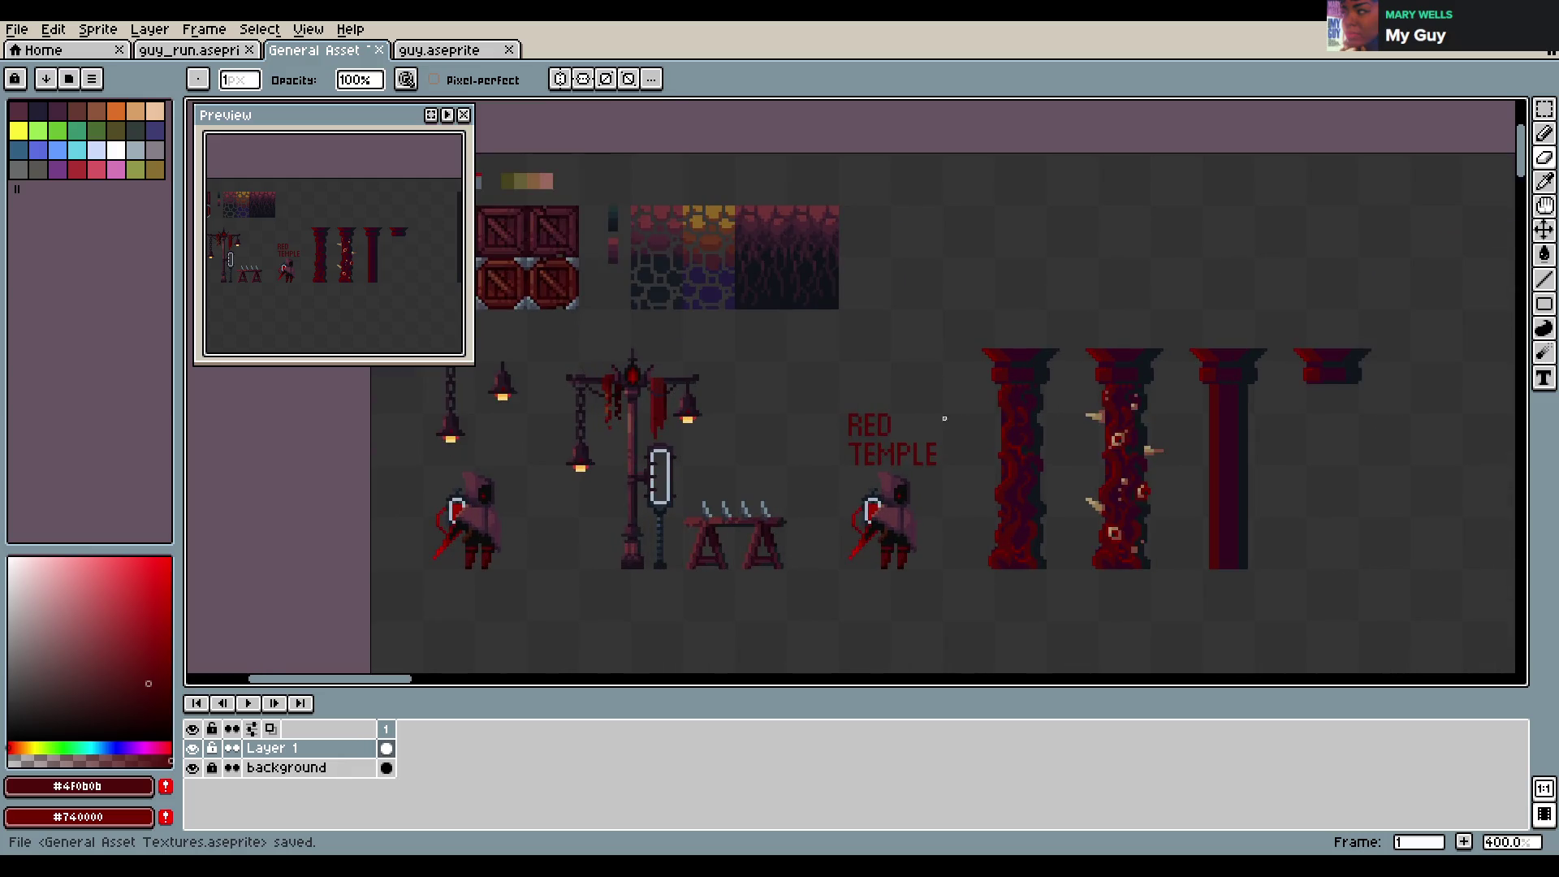
scroll(951, 418, "up", 1)
scroll(834, 400, "down", 1)
scroll(785, 435, "right", 5)
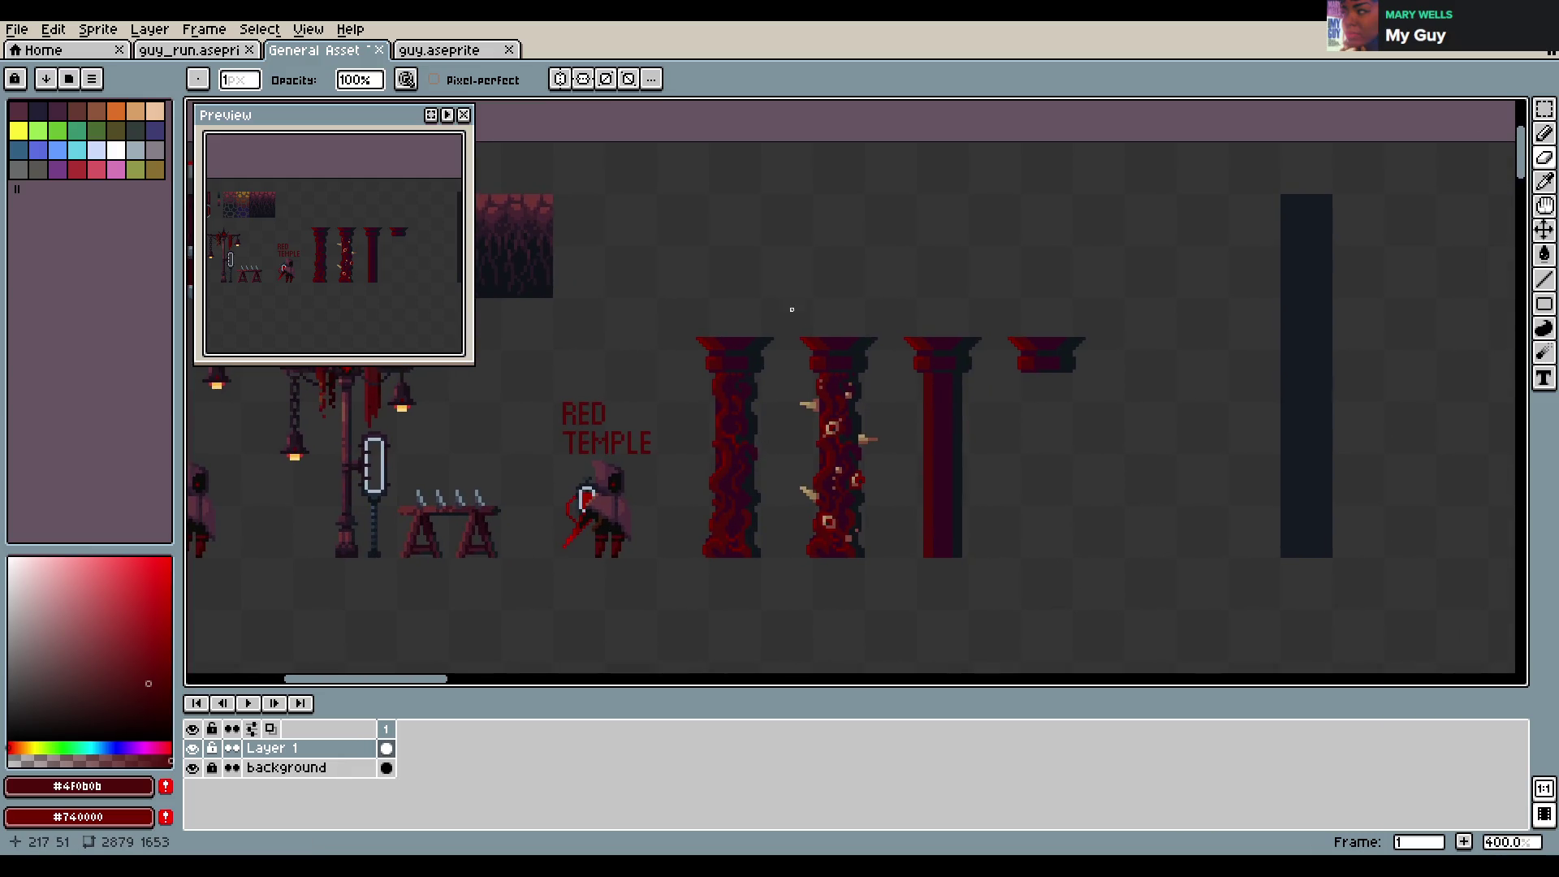
Undo the last pencil stroke and a test red line above the second pillar
key("e")
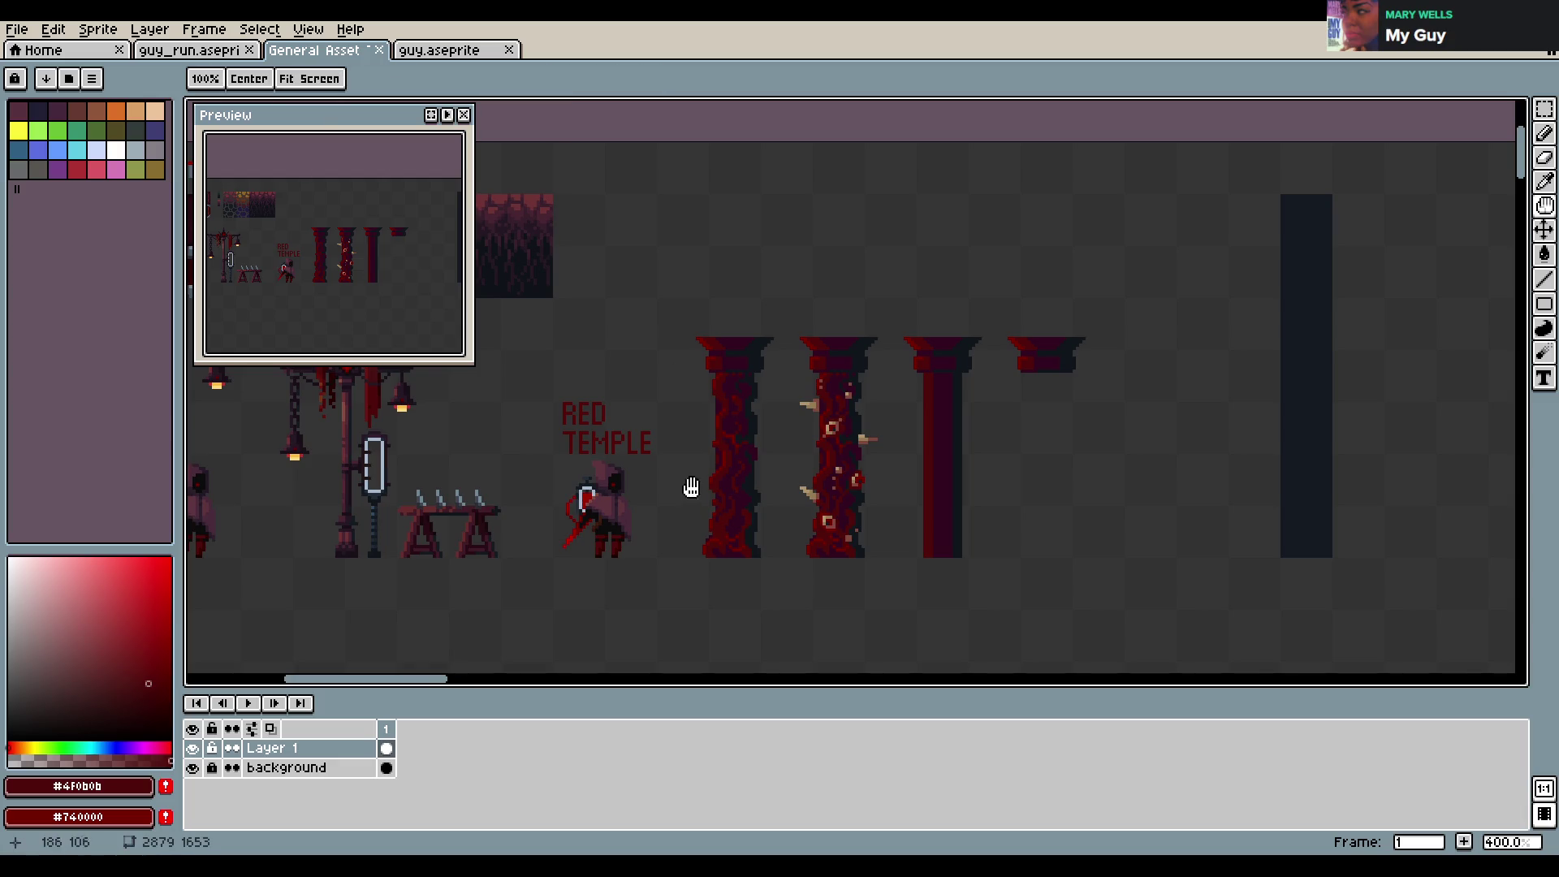
left_click_drag(689, 484, 823, 508)
key("ctrl+z")
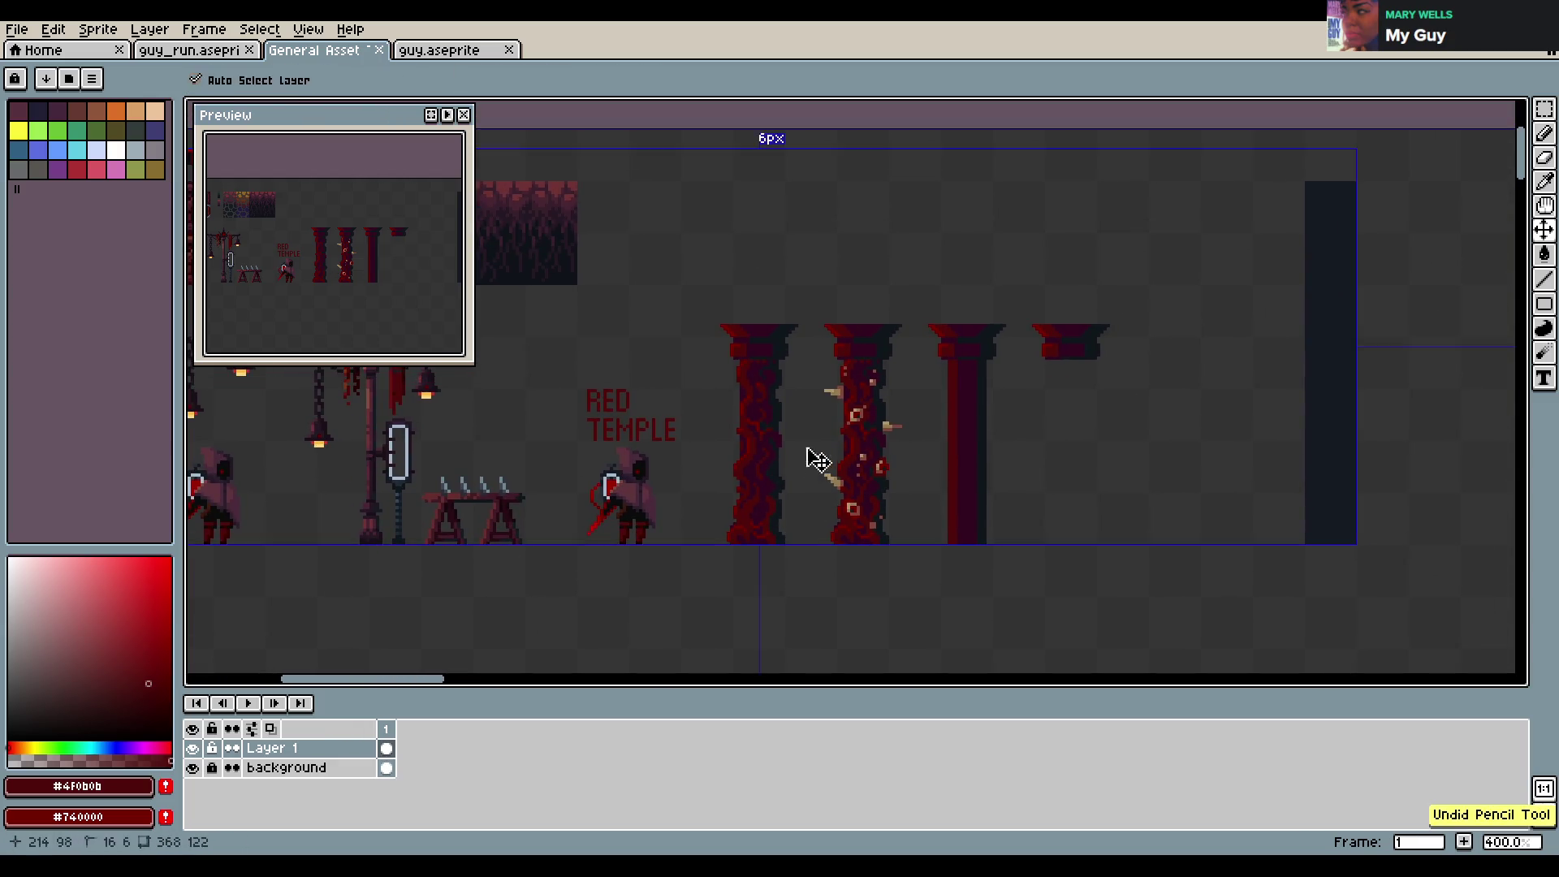
left_click_drag(818, 291, 887, 545)
key("ctrl+z")
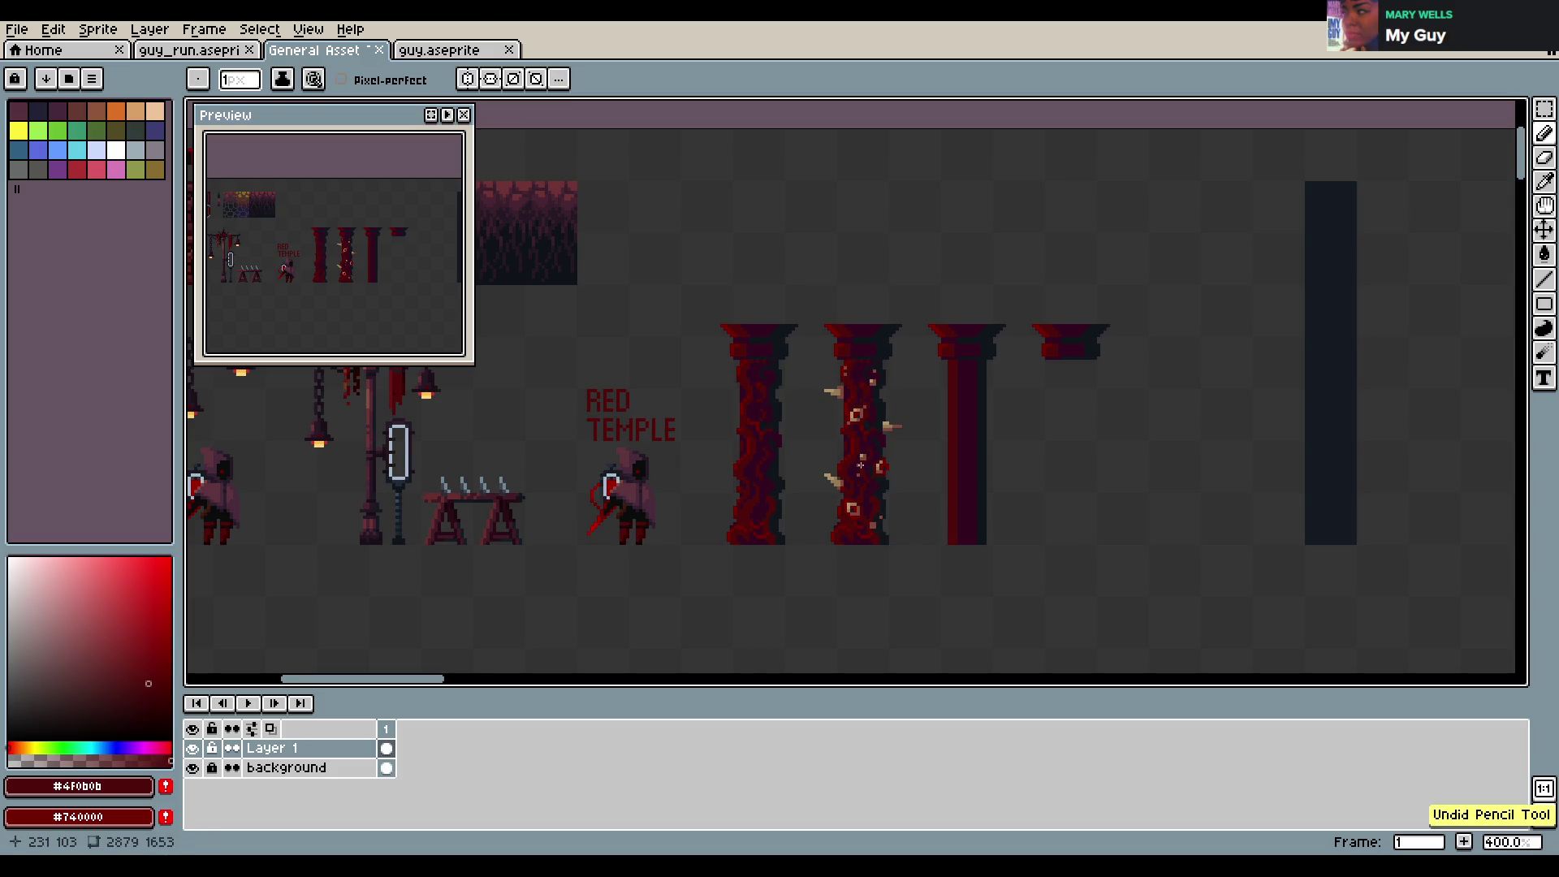
Try red hanging-decoration sketches beside the pillars, undo them, and save
scroll(865, 448, "down", 1)
mouse_move(866, 447)
left_mouse_down()
mouse_move(728, 369)
mouse_move(759, 373)
mouse_move(752, 421)
left_mouse_up()
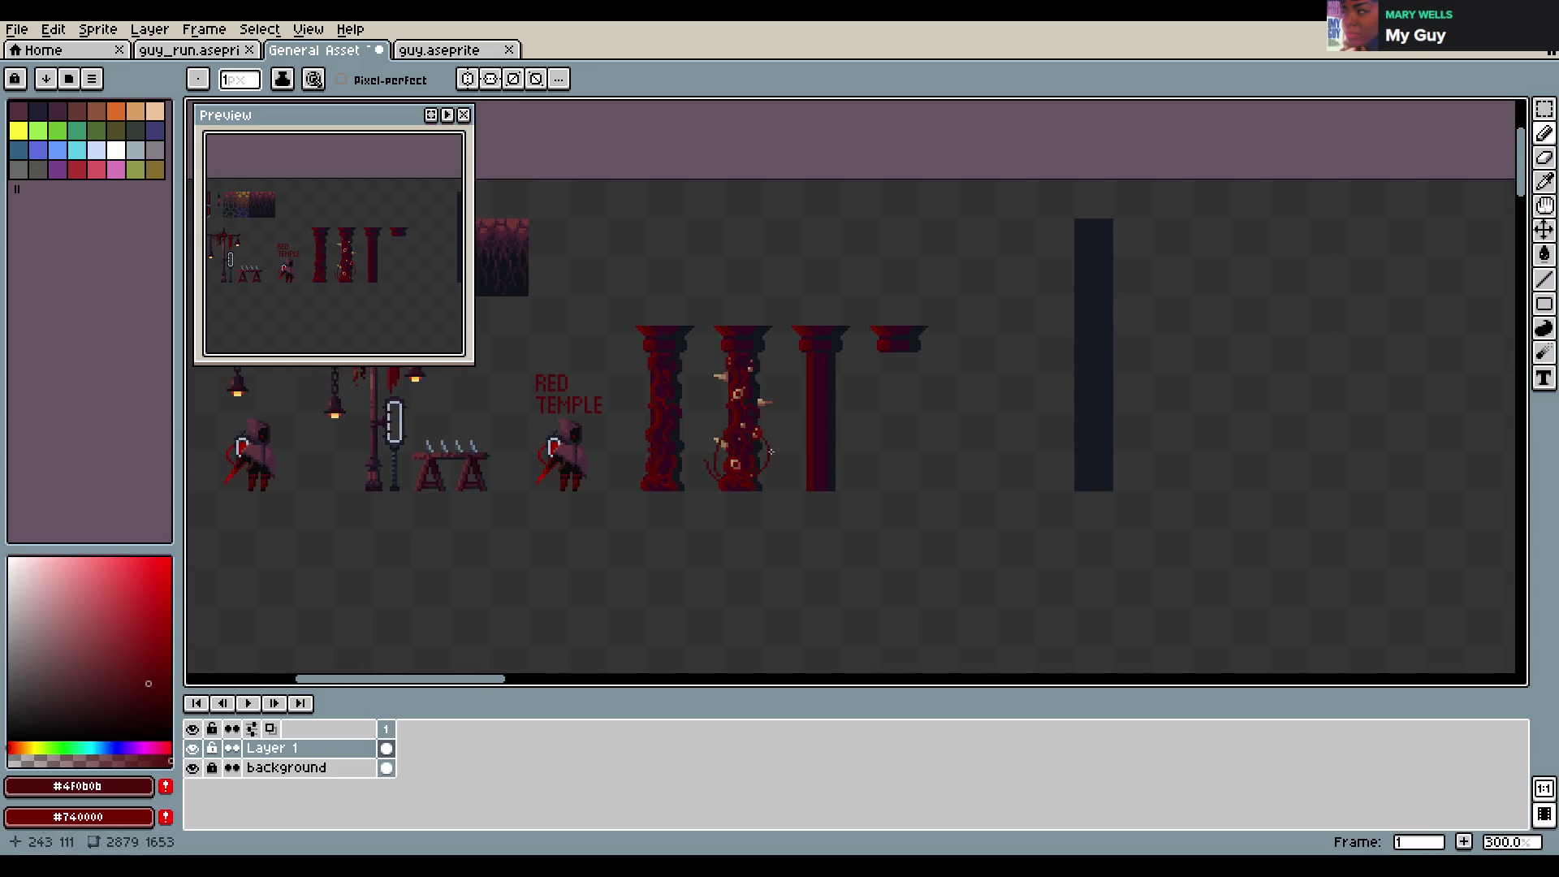
key("b")
mouse_move(889, 353)
left_mouse_down()
mouse_move(978, 468)
mouse_move(884, 357)
mouse_move(982, 345)
left_mouse_up()
key("ctrl+z")
key("ctrl+z")
key("ctrl+z")
key("ctrl+z")
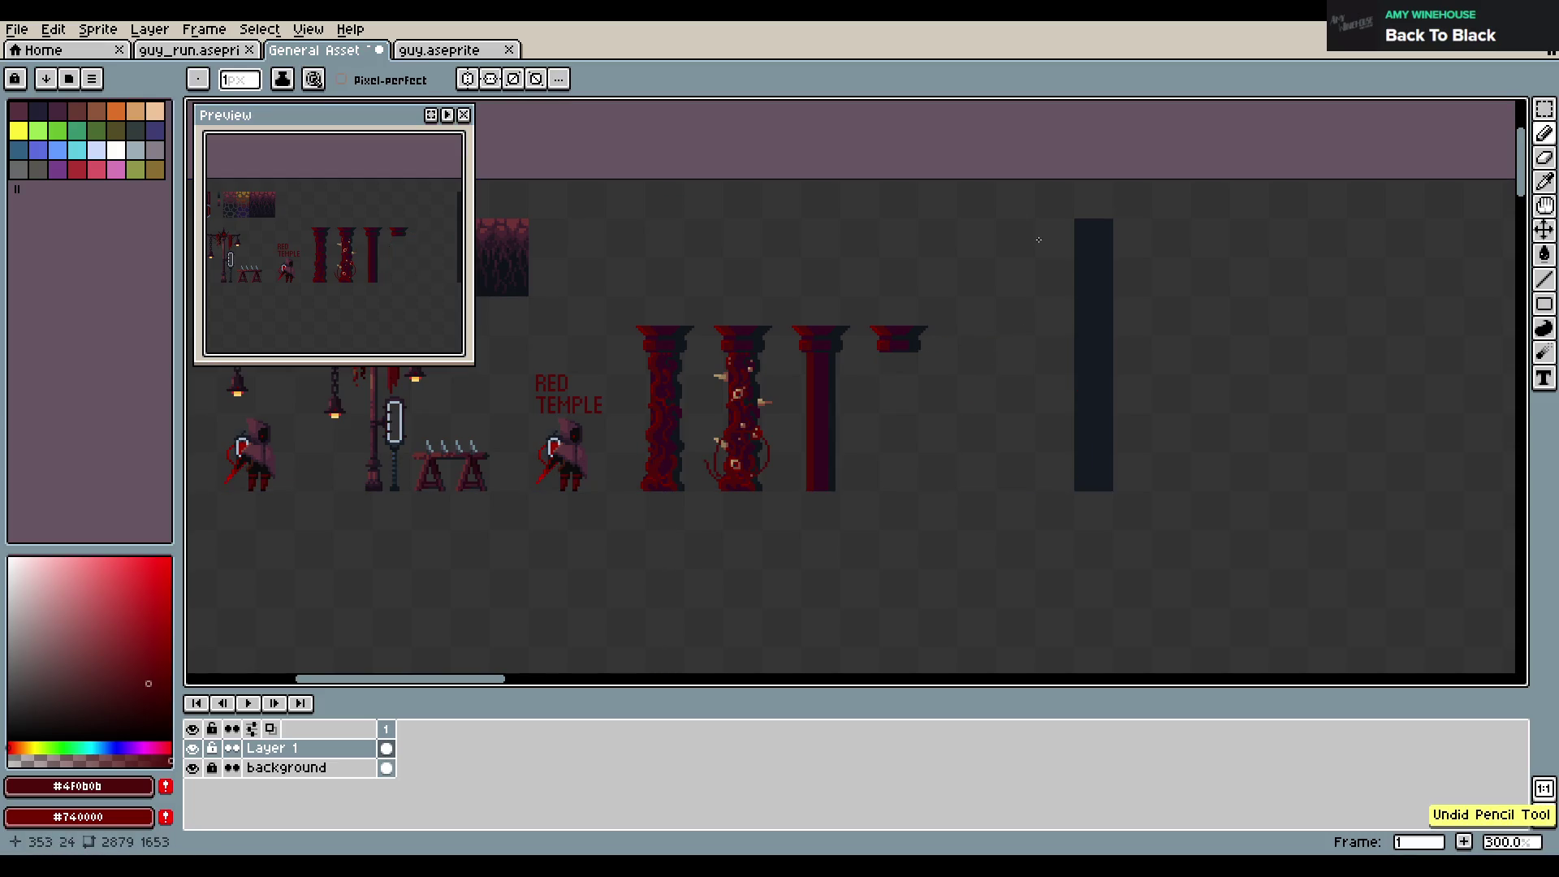
mouse_move(984, 190)
left_mouse_down()
mouse_move(900, 600)
mouse_move(984, 190)
left_mouse_up()
key("ctrl")
key("ctrl+z")
key("ctrl+s")
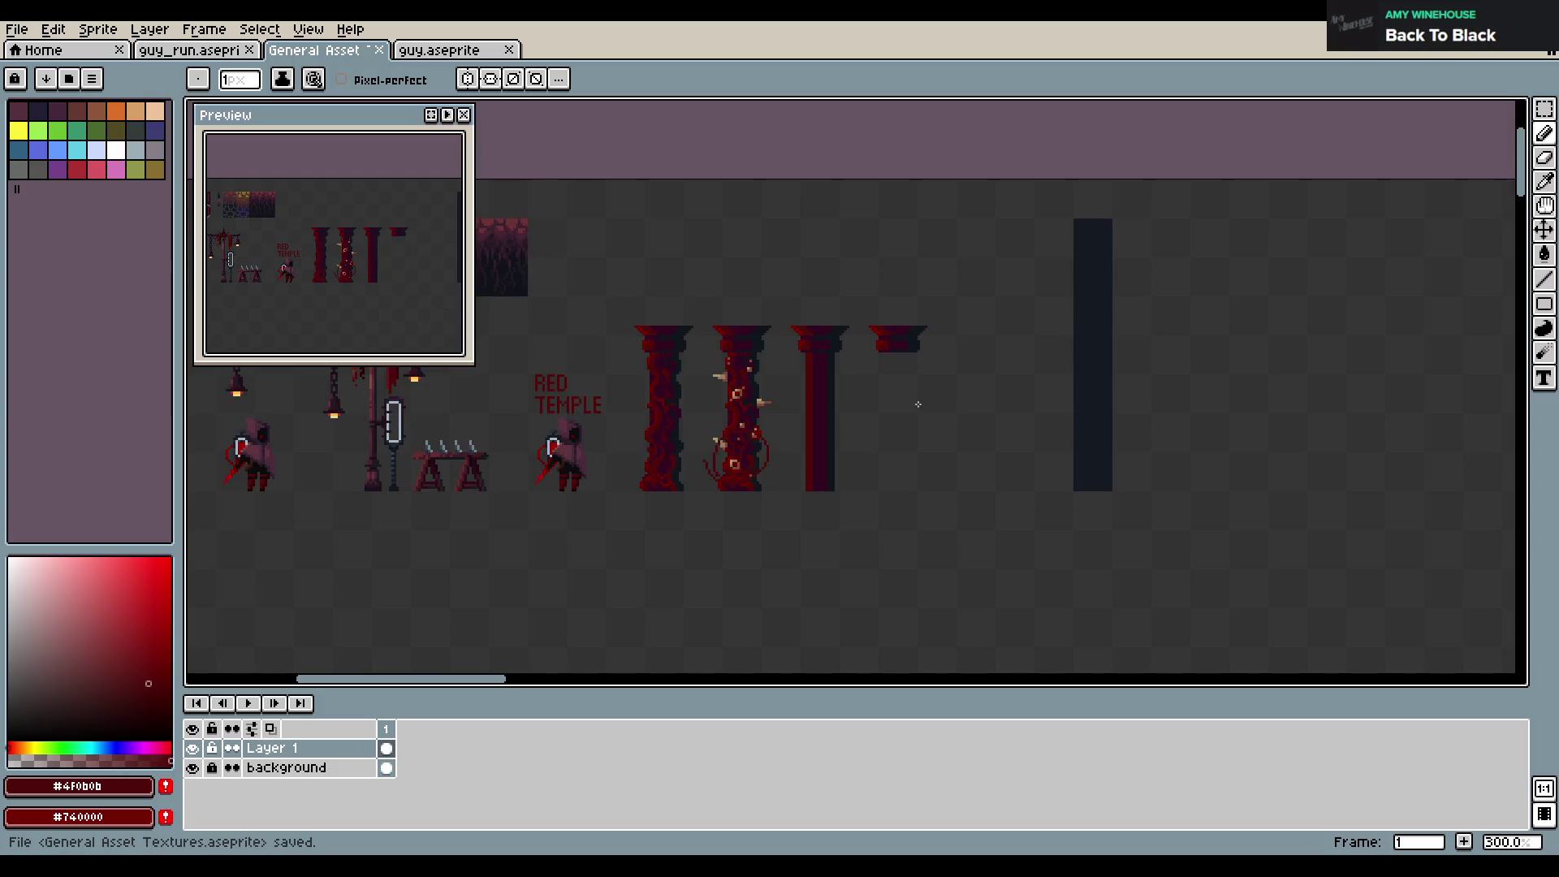
Undo one more pencil stroke on the sheet
scroll(918, 403, "up", 2)
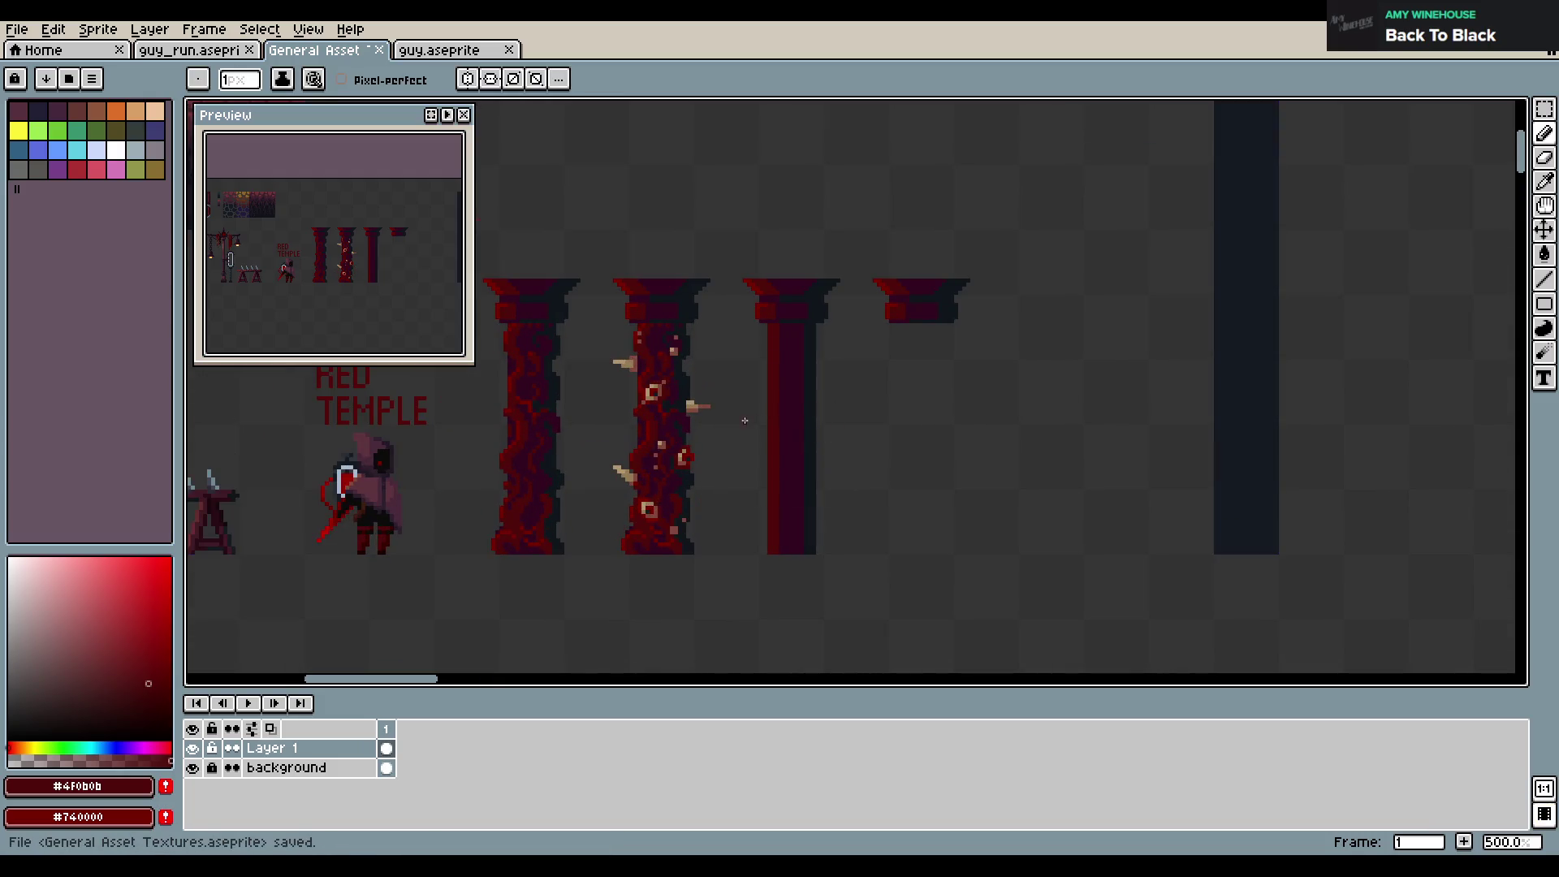
key("ctrl+z")
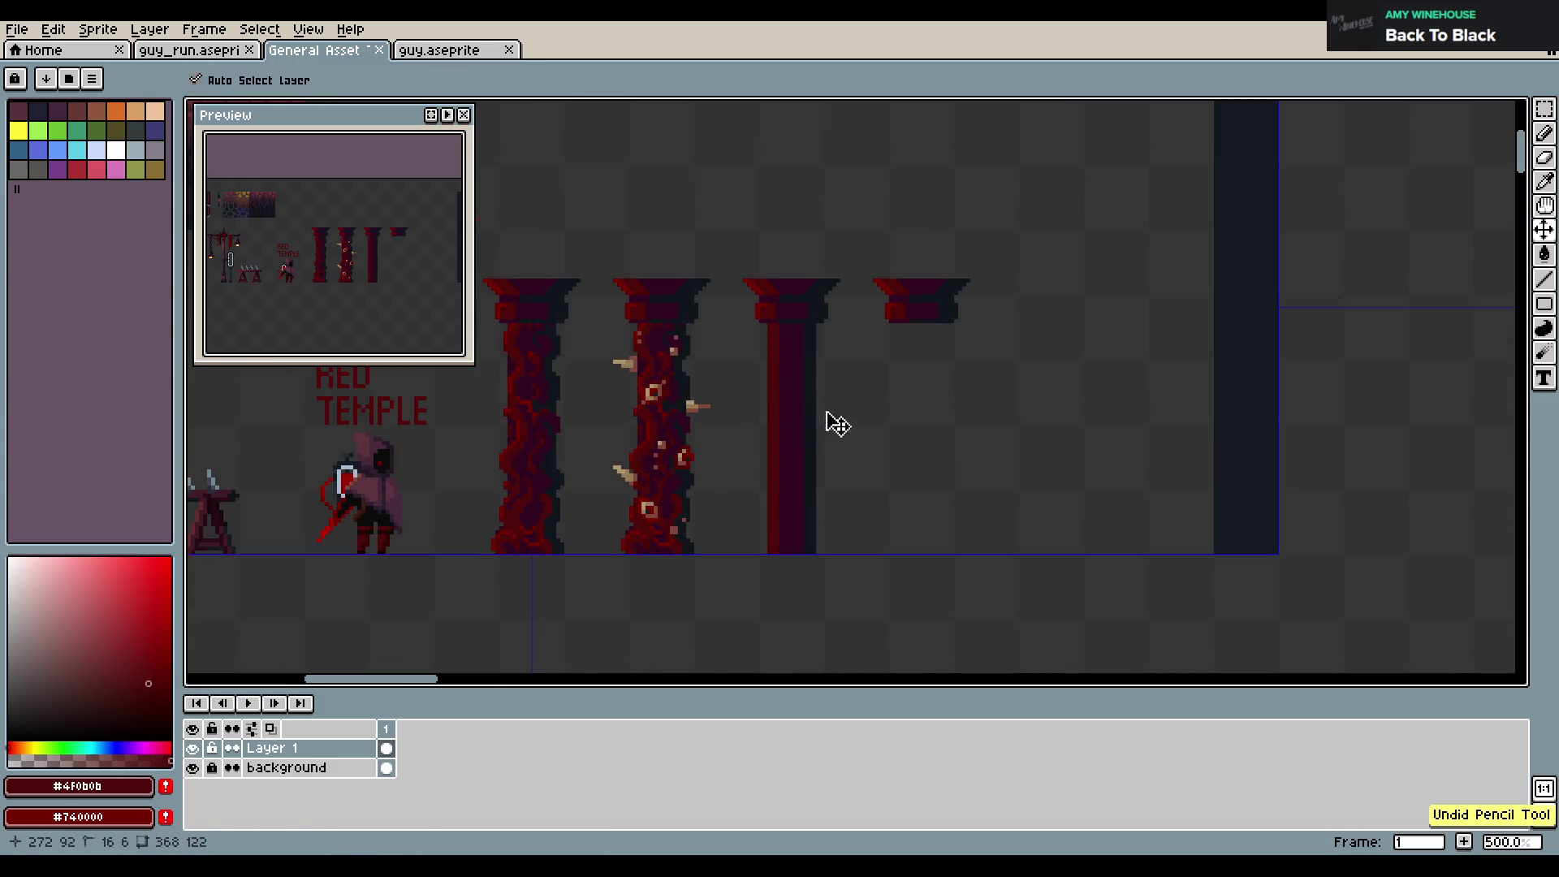
scroll(845, 392, "left", 2)
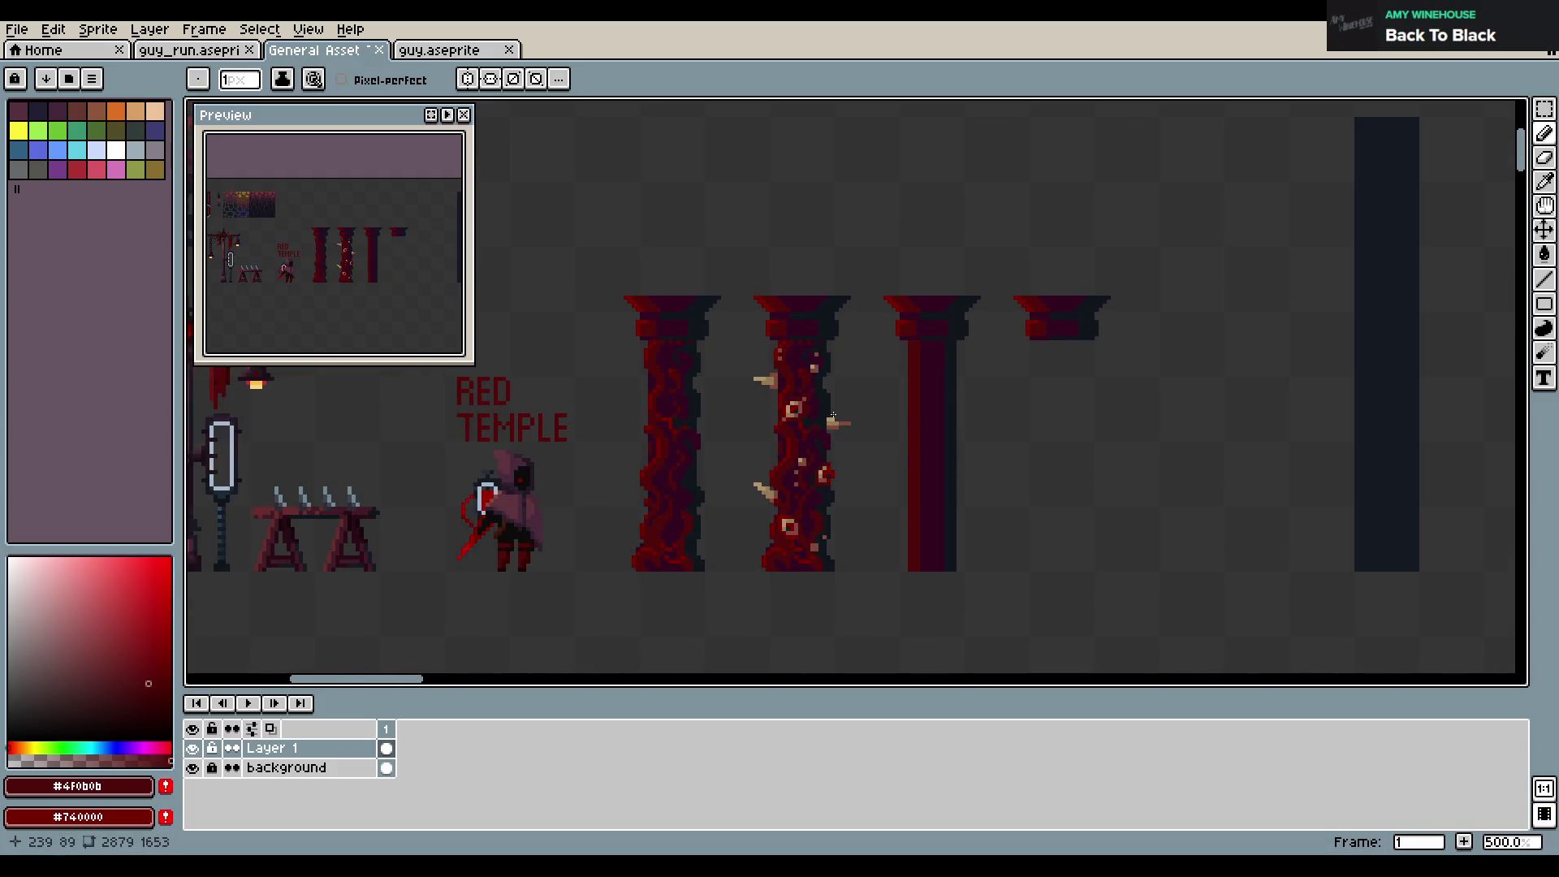
scroll(841, 401, "down", 2)
key("m")
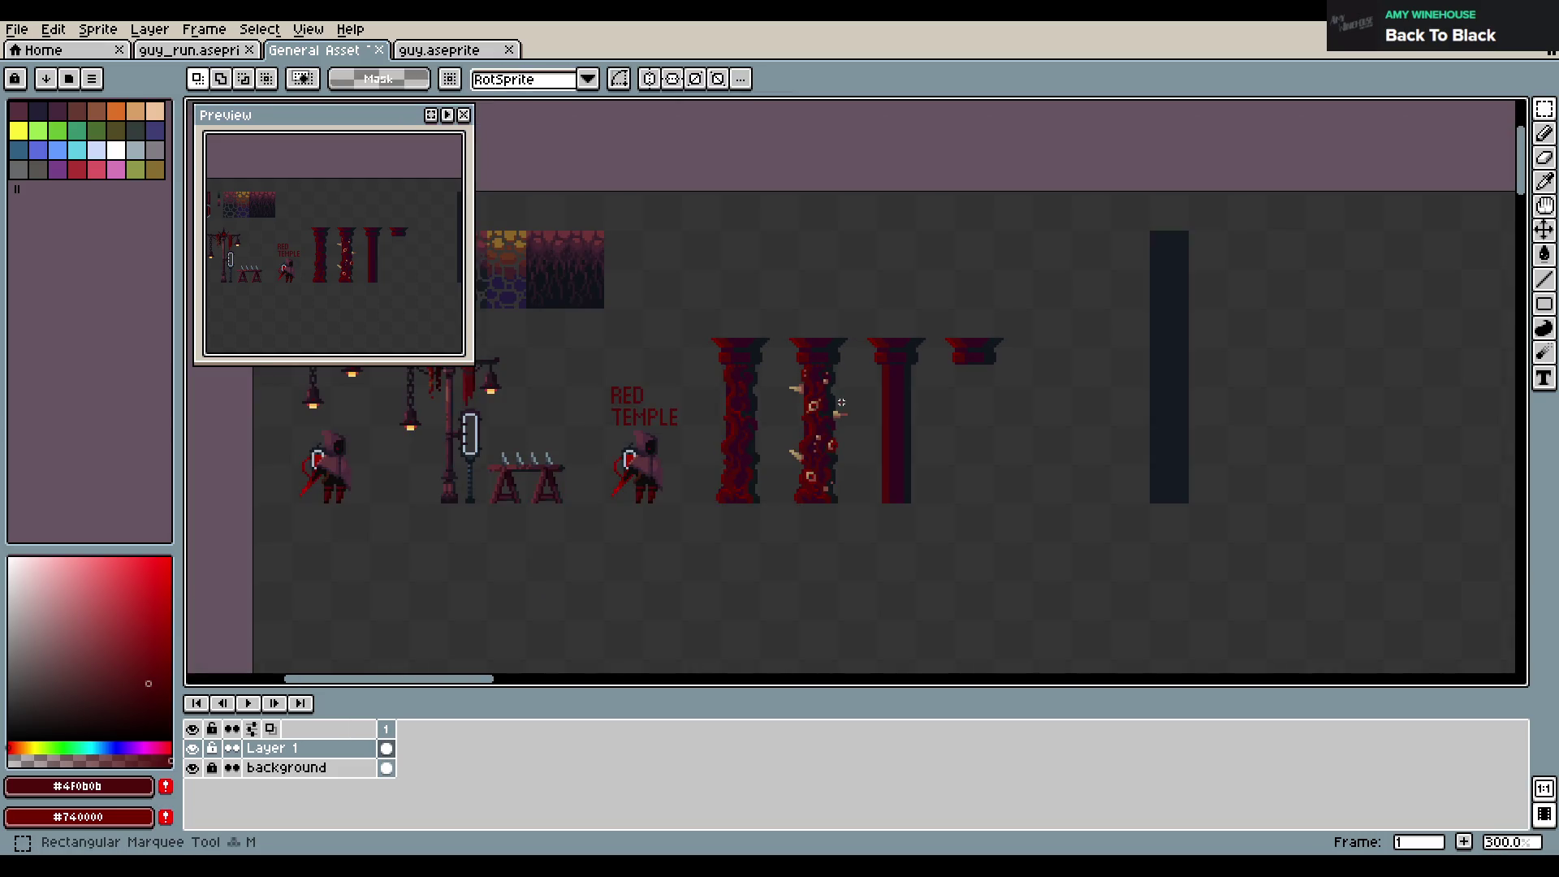
Copy the plain pillar to its right, nudged one pixel, then deselect both pillars
left_click_drag(857, 325, 930, 517)
mouse_move(893, 459)
left_mouse_down()
mouse_move(1003, 432)
mouse_move(977, 418)
mouse_move(1053, 418)
left_mouse_up()
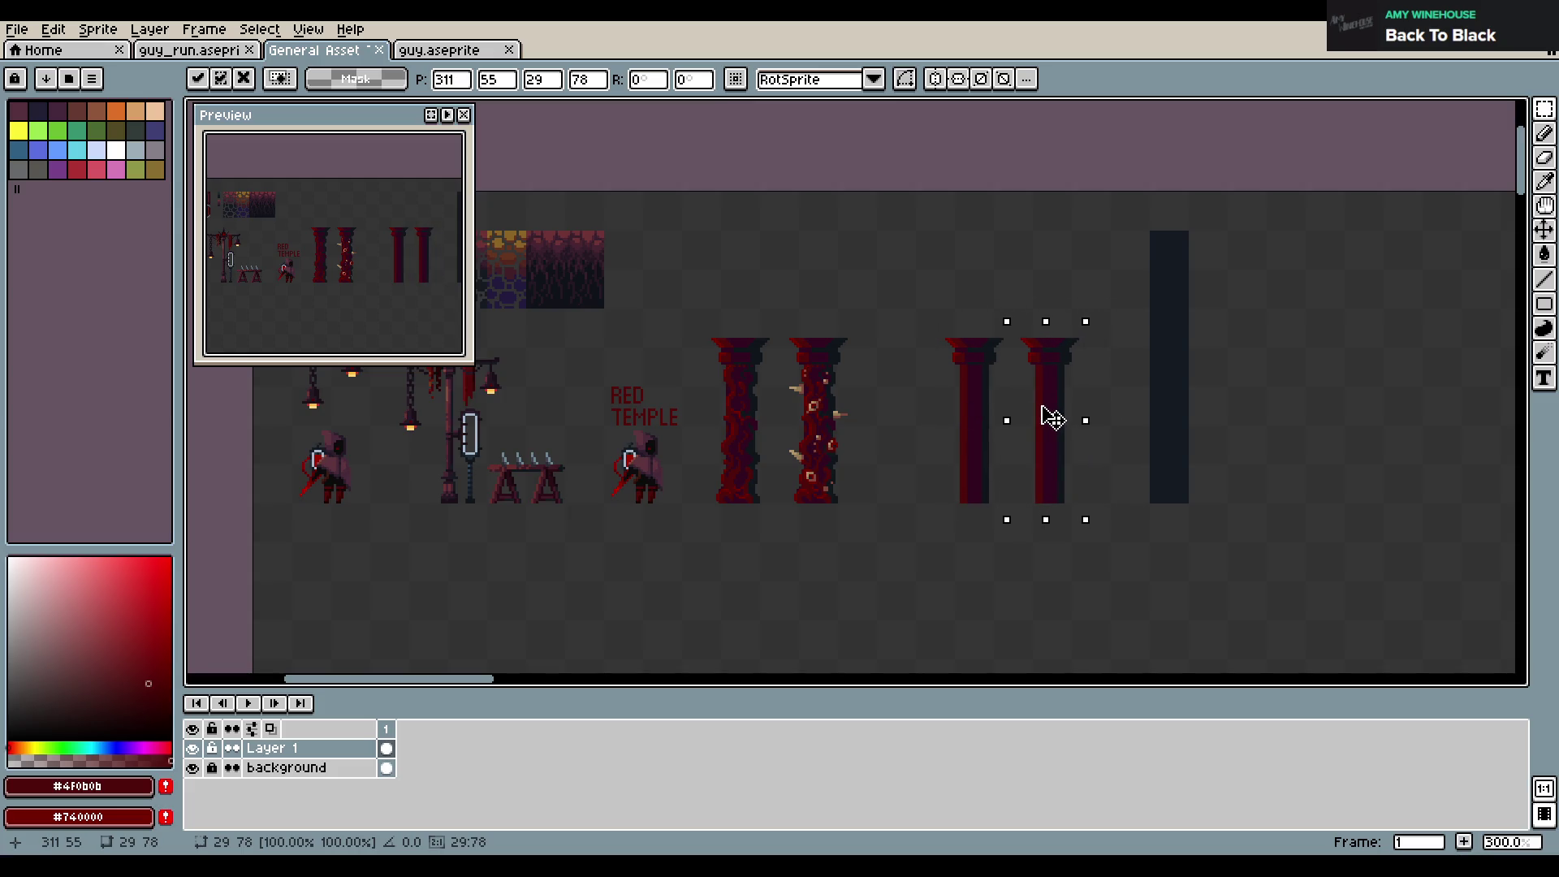
left_click_drag(1053, 418, 1056, 418)
left_click(978, 485)
left_click_drag(928, 324, 1128, 513)
left_click(844, 420)
scroll(844, 420, "up", 1)
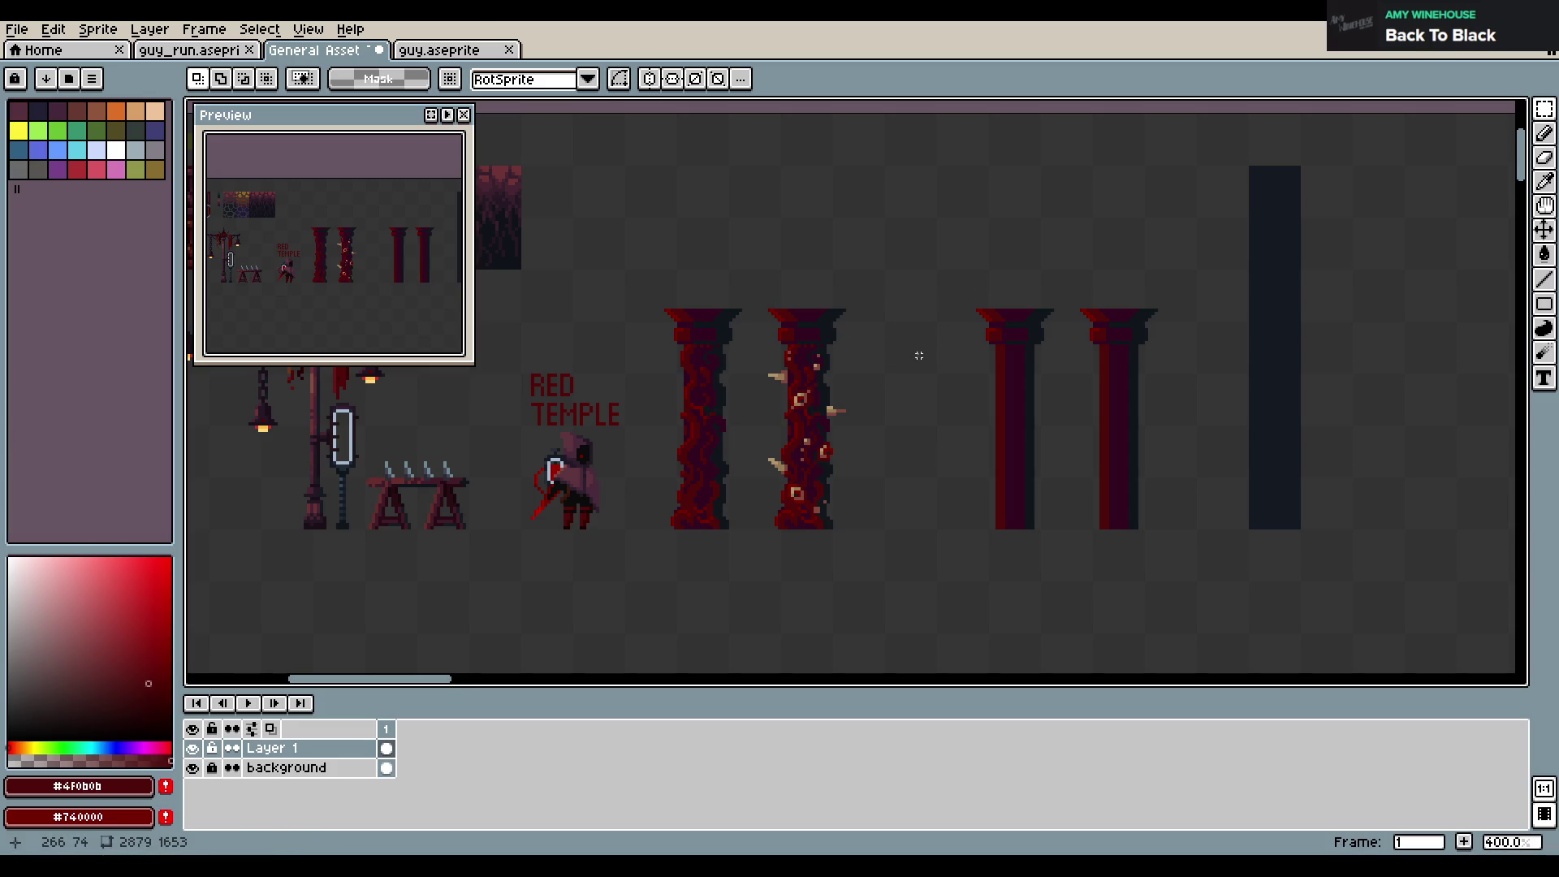
scroll(919, 352, "up", 1)
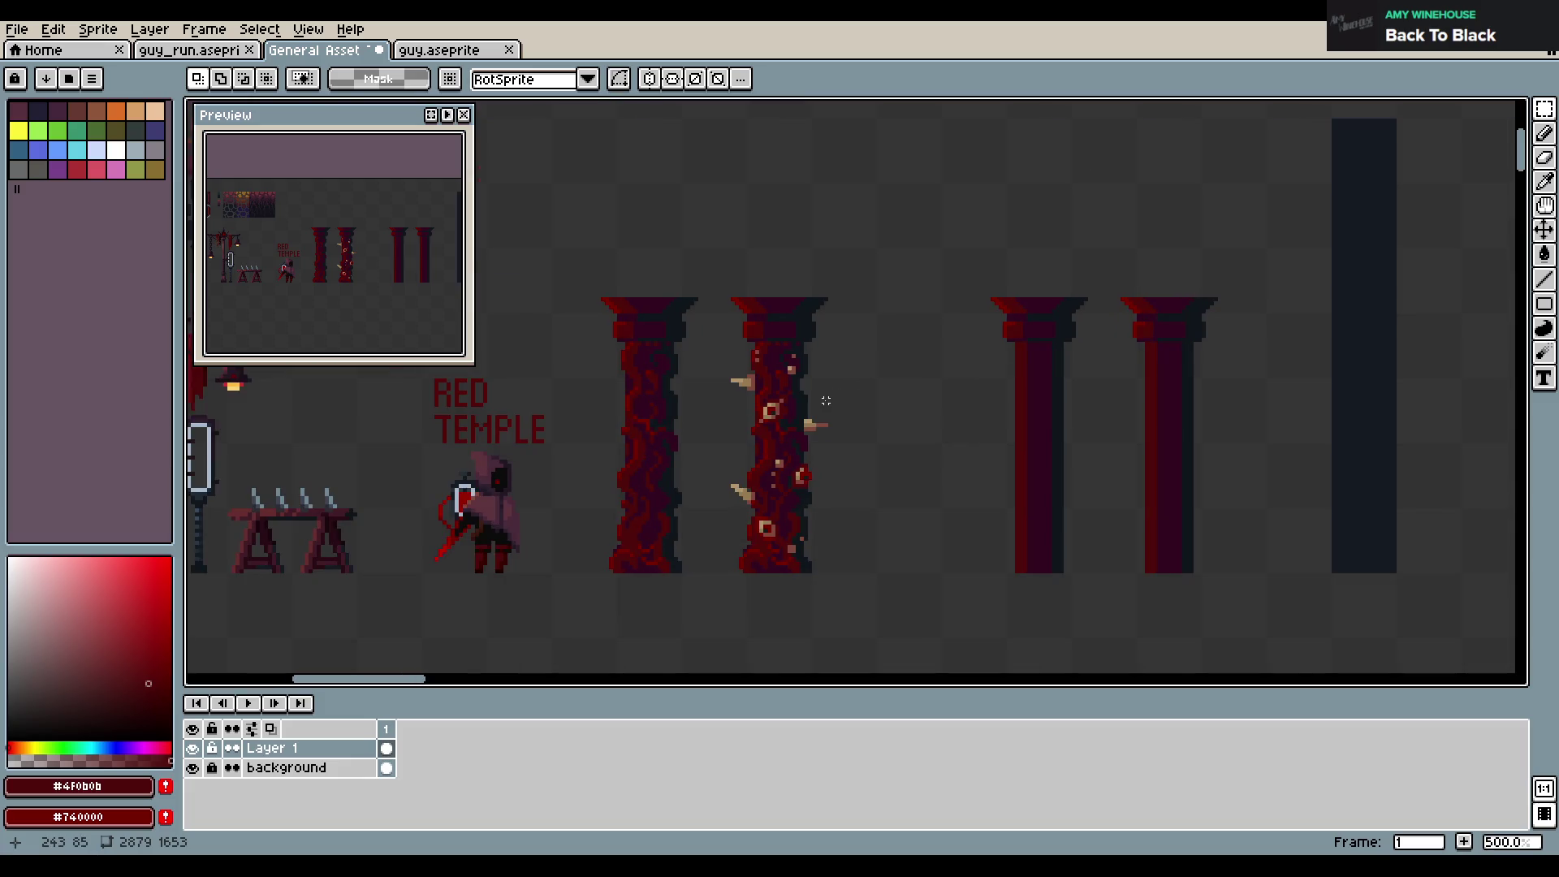
scroll(825, 400, "down", 1)
scroll(825, 401, "up", 1)
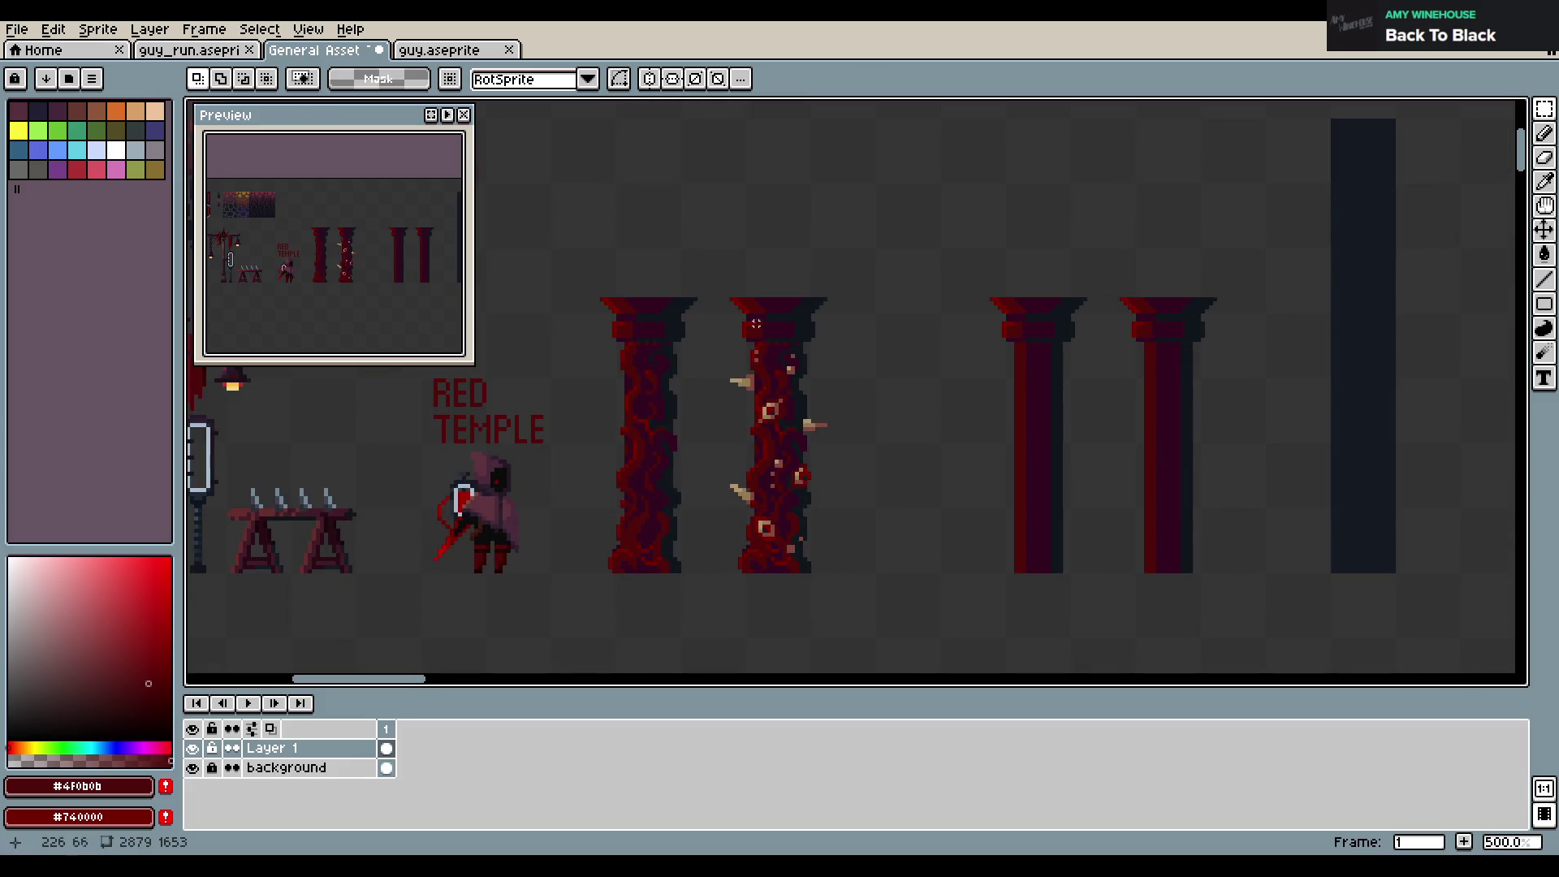
mouse_move(757, 266)
left_mouse_down()
mouse_move(781, 287)
mouse_move(820, 243)
mouse_move(798, 170)
mouse_move(834, 268)
left_mouse_up()
Sketch red hanging shapes above the first and second pillars
key("b")
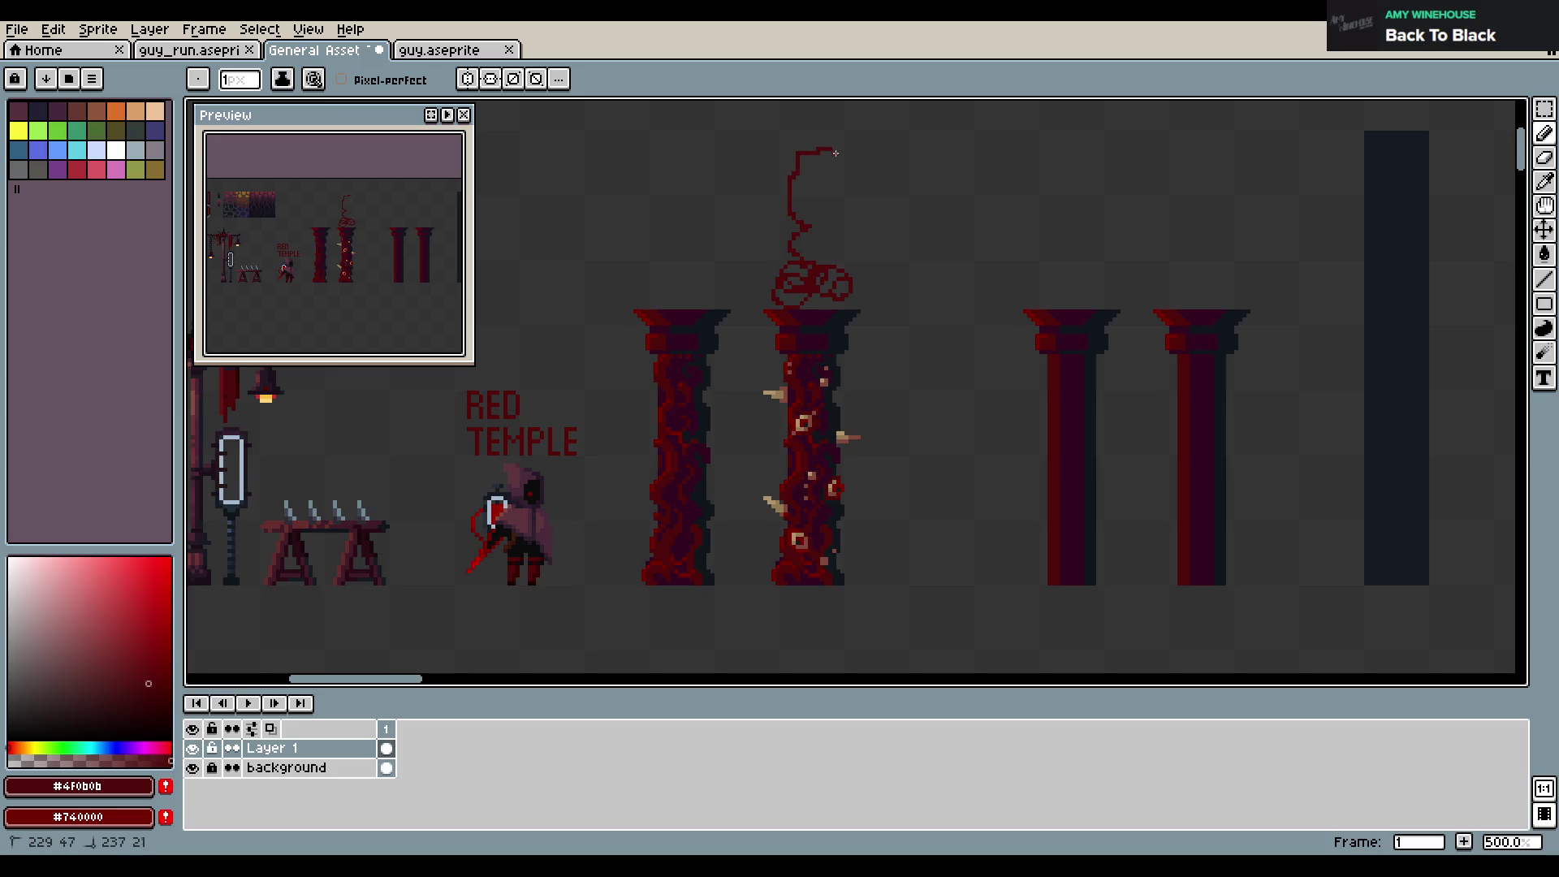
left_click_drag(833, 159, 846, 149)
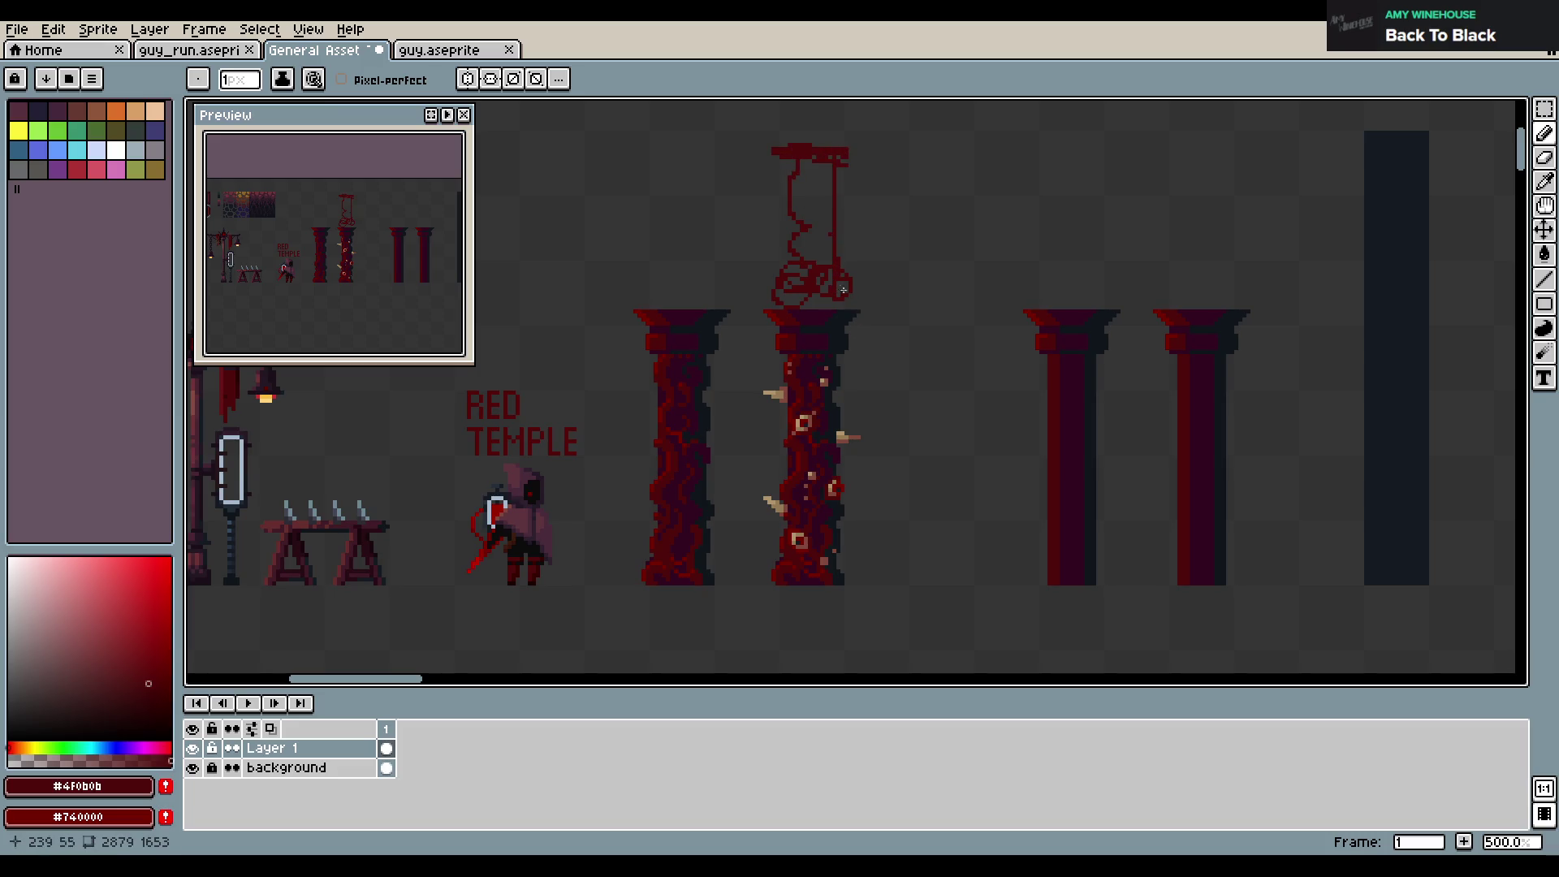
left_click_drag(784, 291, 812, 299)
left_click_drag(793, 187, 808, 205)
mouse_move(650, 297)
left_mouse_down()
mouse_move(667, 212)
mouse_move(710, 173)
mouse_move(666, 299)
left_mouse_up()
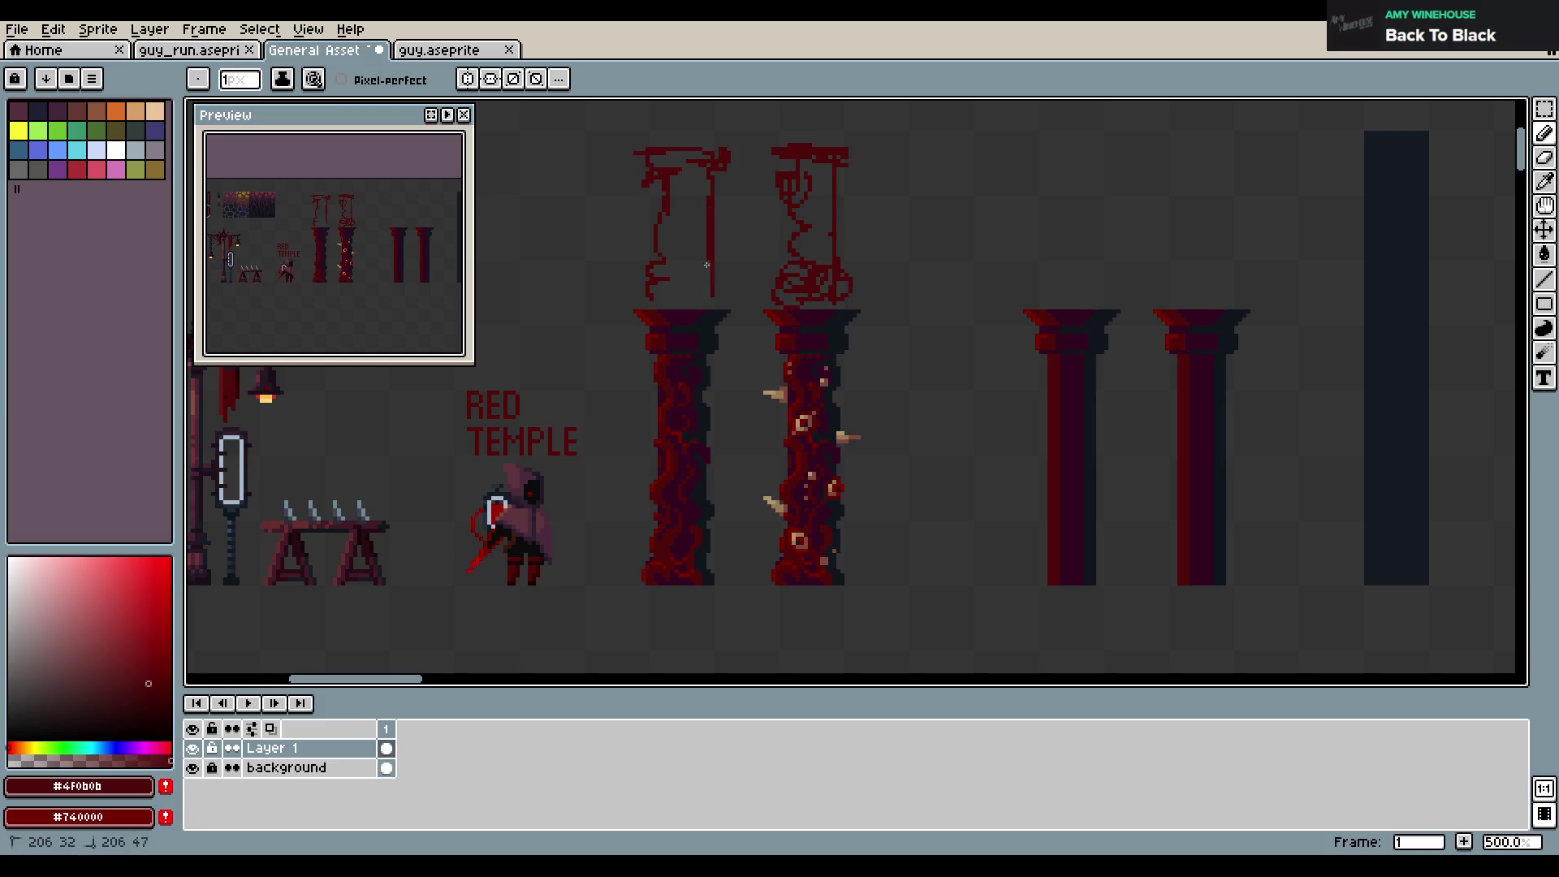
Draw a sagging red rope rightward from the first pillar and save the sheet
mouse_move(726, 159)
left_mouse_down()
mouse_move(1101, 200)
mouse_move(1102, 284)
left_mouse_up()
left_click_drag(706, 138, 677, 100)
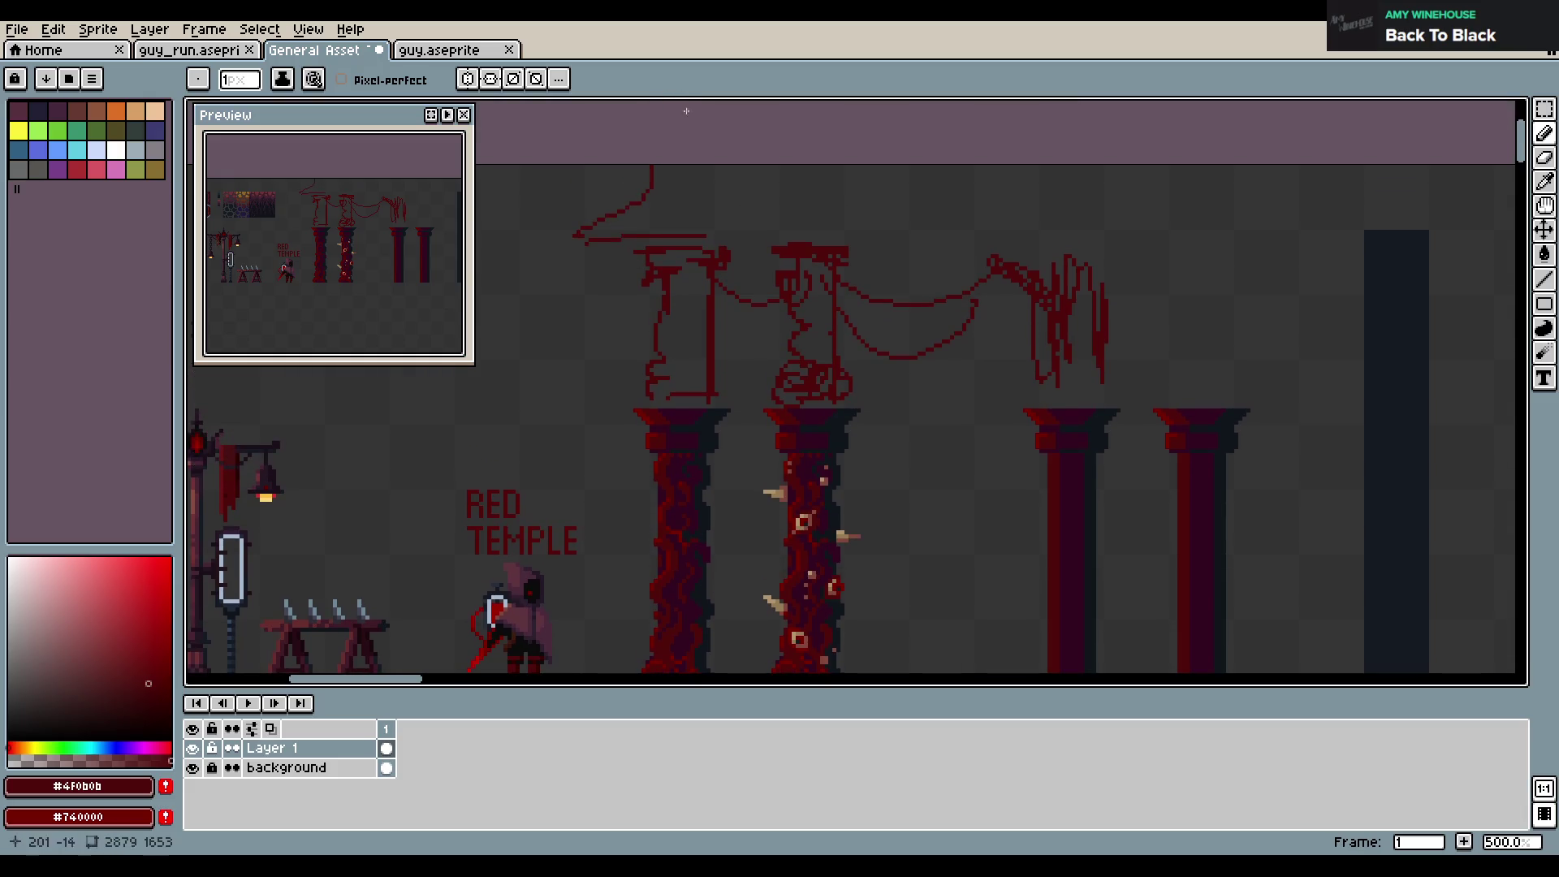
mouse_move(787, 325)
left_mouse_down()
mouse_move(774, 237)
mouse_move(774, 268)
left_mouse_up()
scroll(774, 237, "down", 1)
scroll(918, 278, "up", 1)
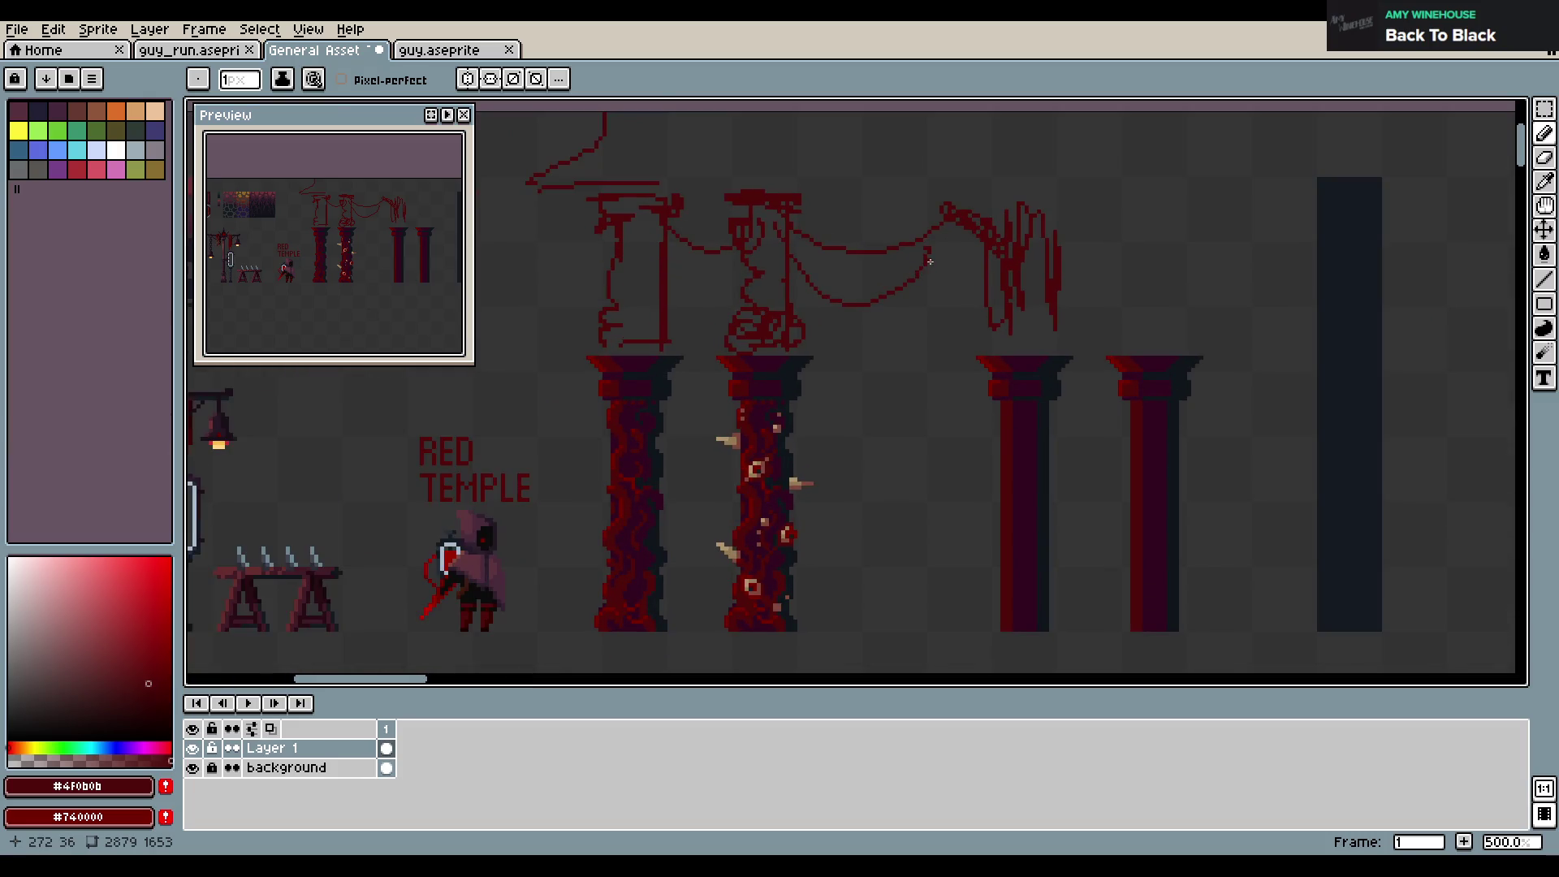
scroll(930, 261, "down", 2)
scroll(927, 260, "up", 1)
key("ctrl+s")
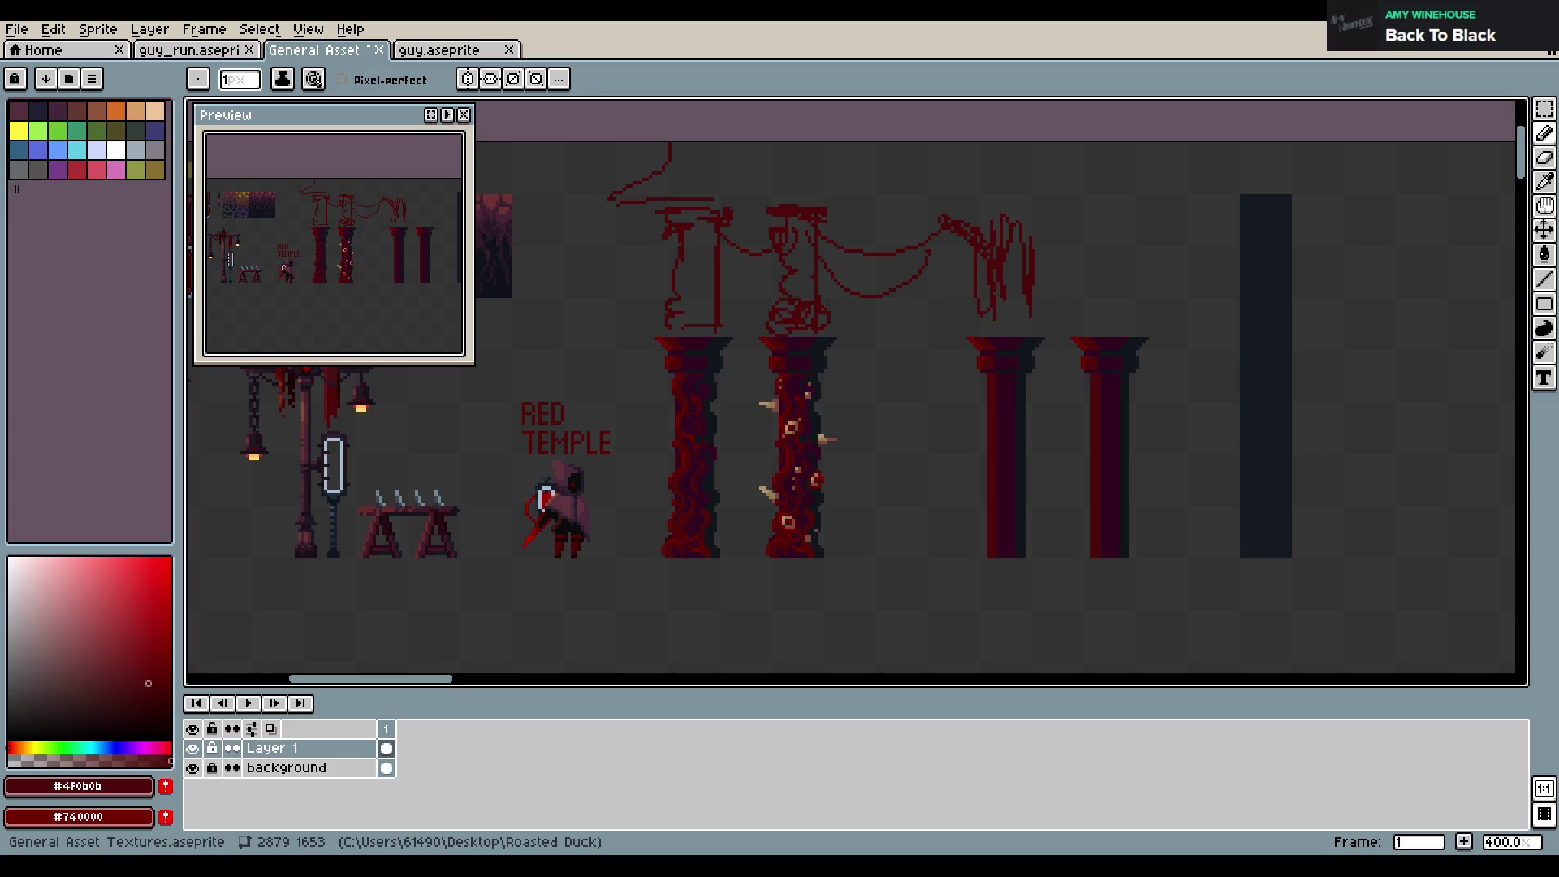
scroll(681, 480, "down", 1)
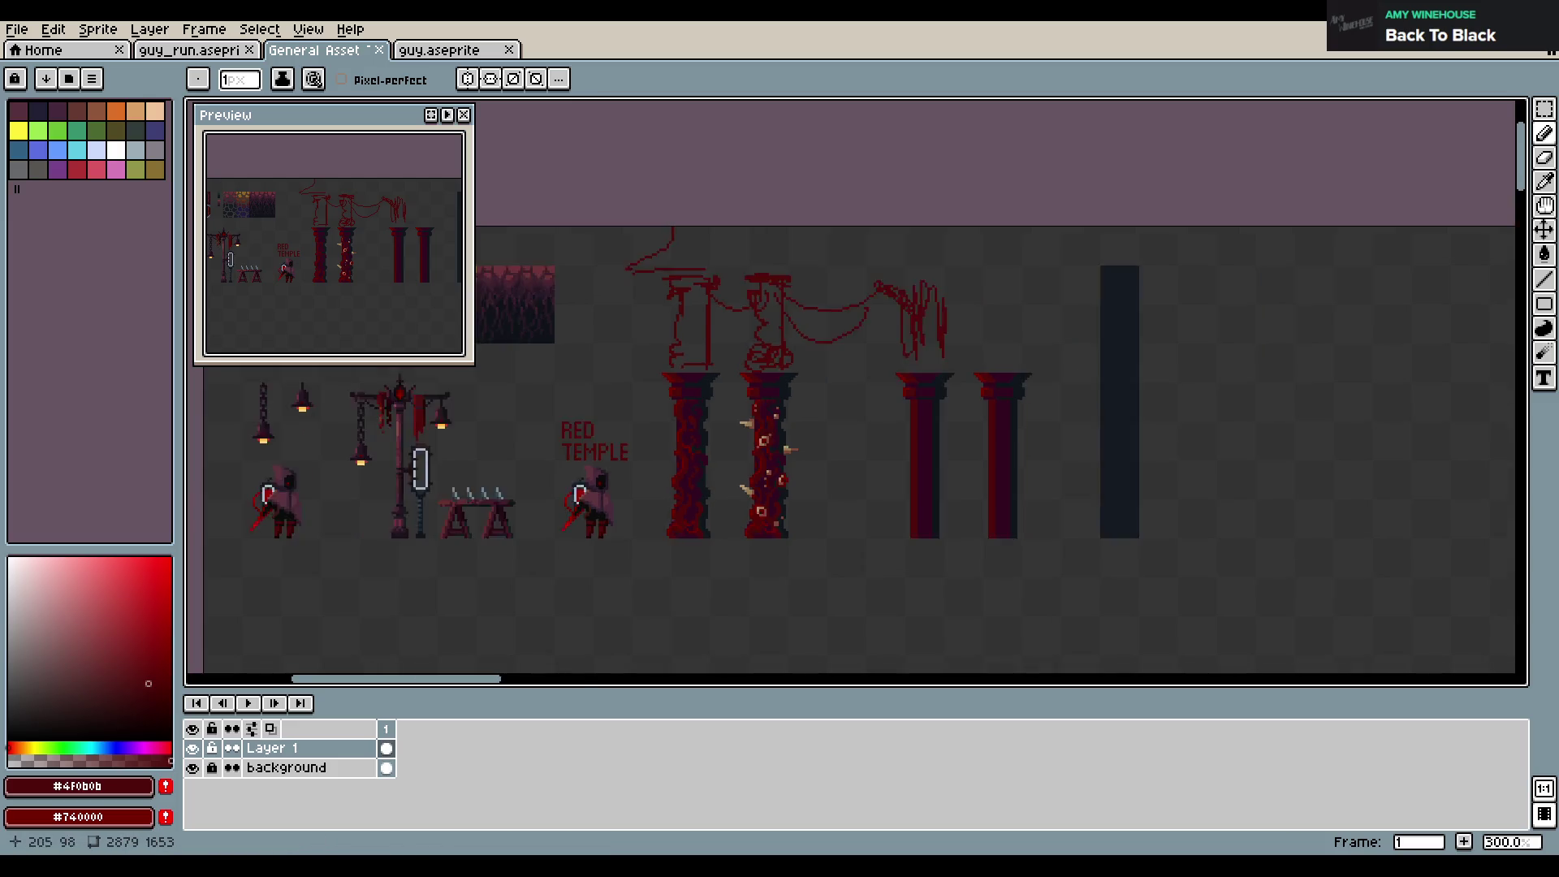
Zoom and pan over the lamps and pillars to review the red swag and hanging-ornament sketches
scroll(956, 512, "up", 1)
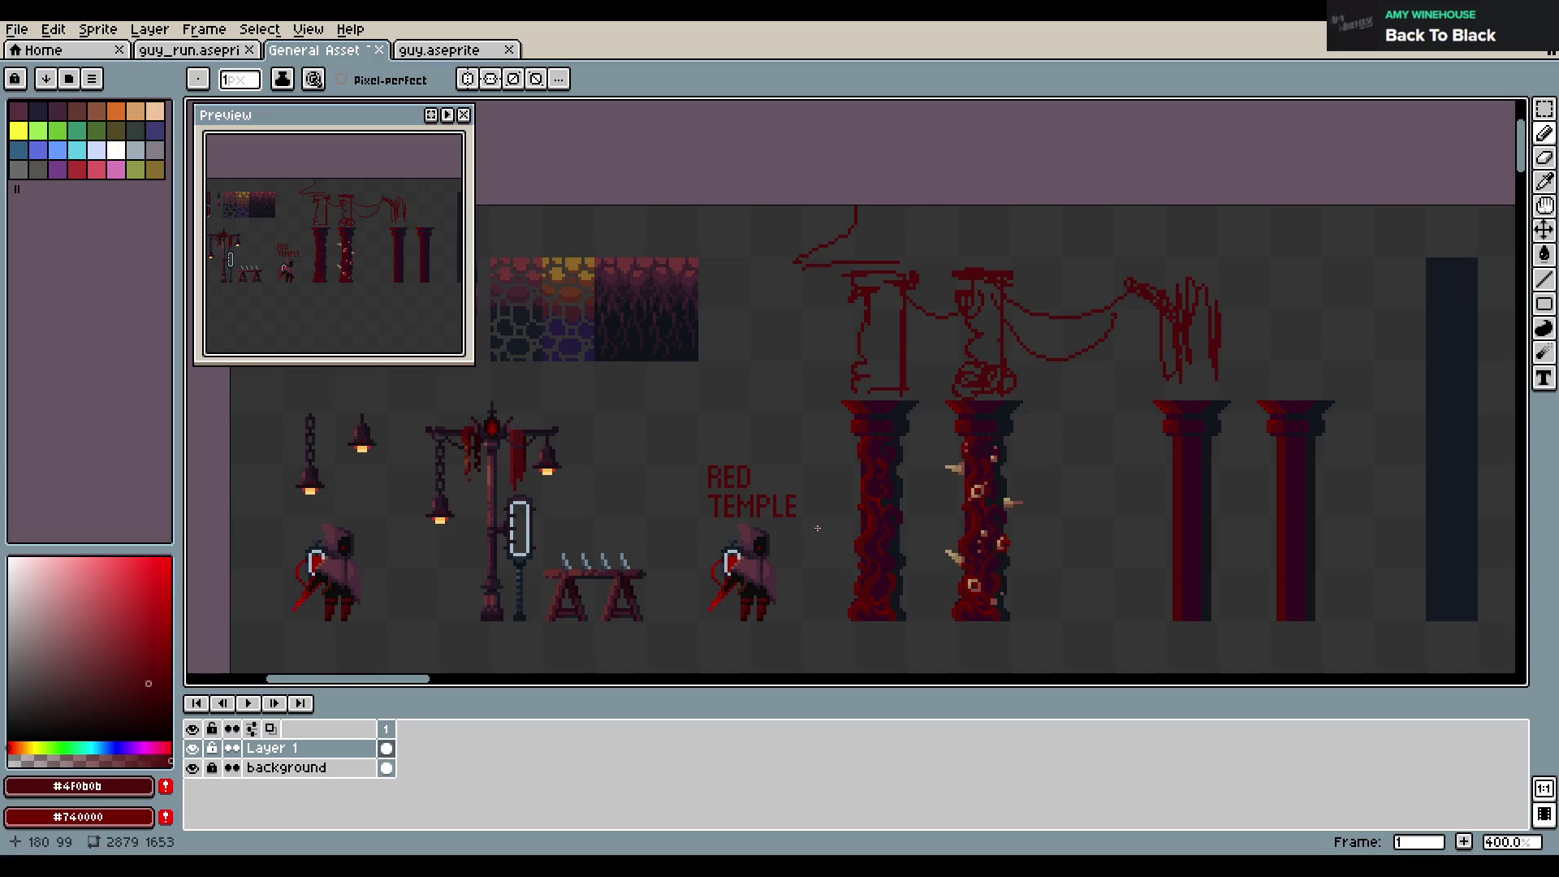
scroll(739, 495, "down", 2)
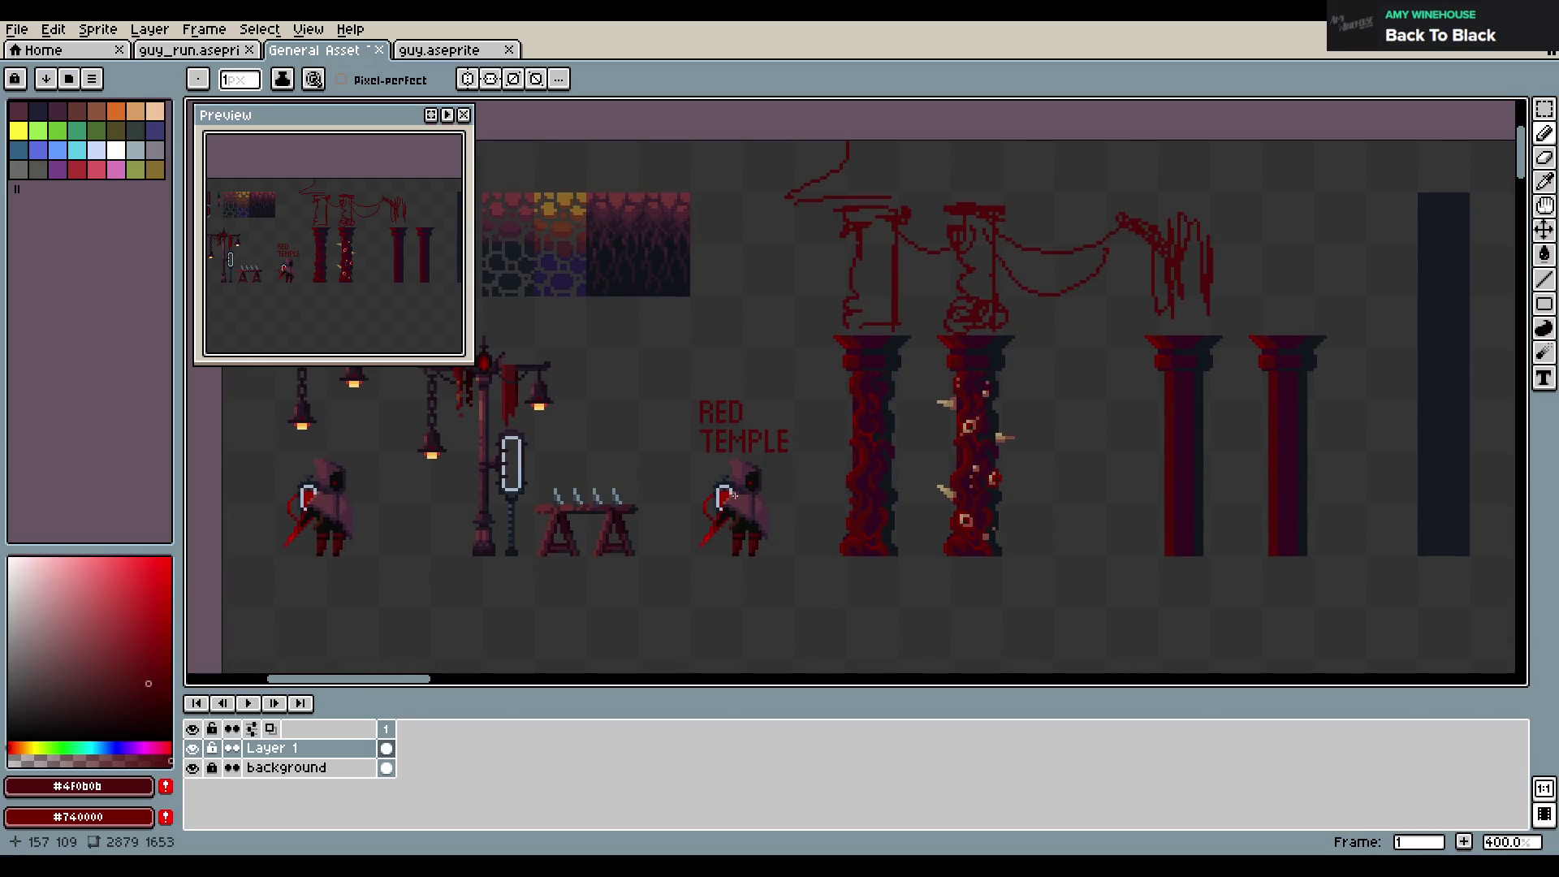
scroll(733, 495, "up", 1)
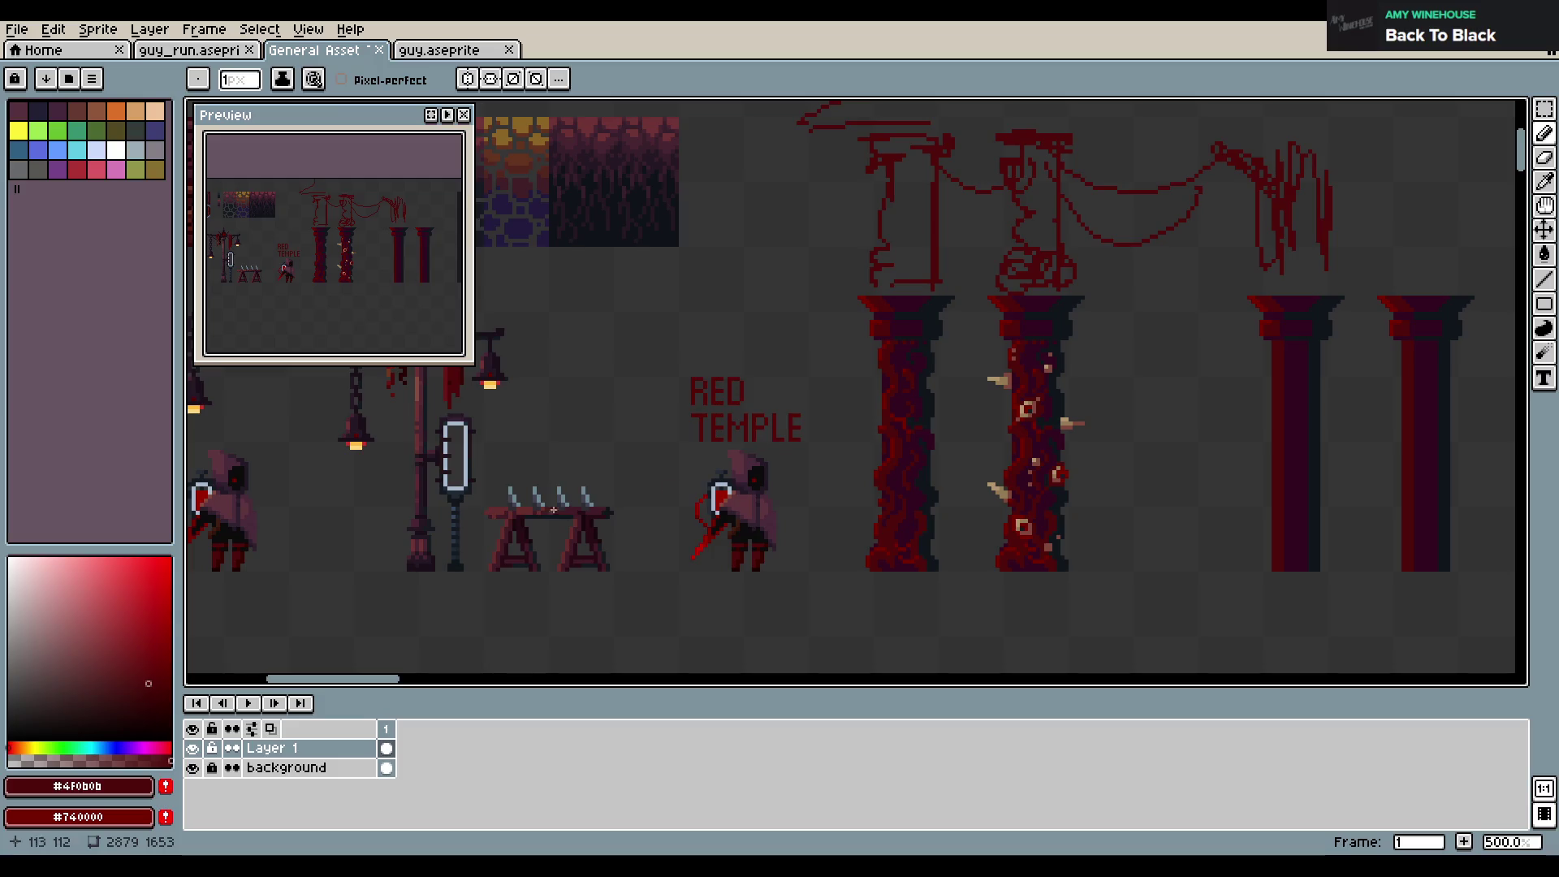
scroll(714, 485, "left", 3)
scroll(715, 486, "down", 1)
scroll(721, 520, "up", 1)
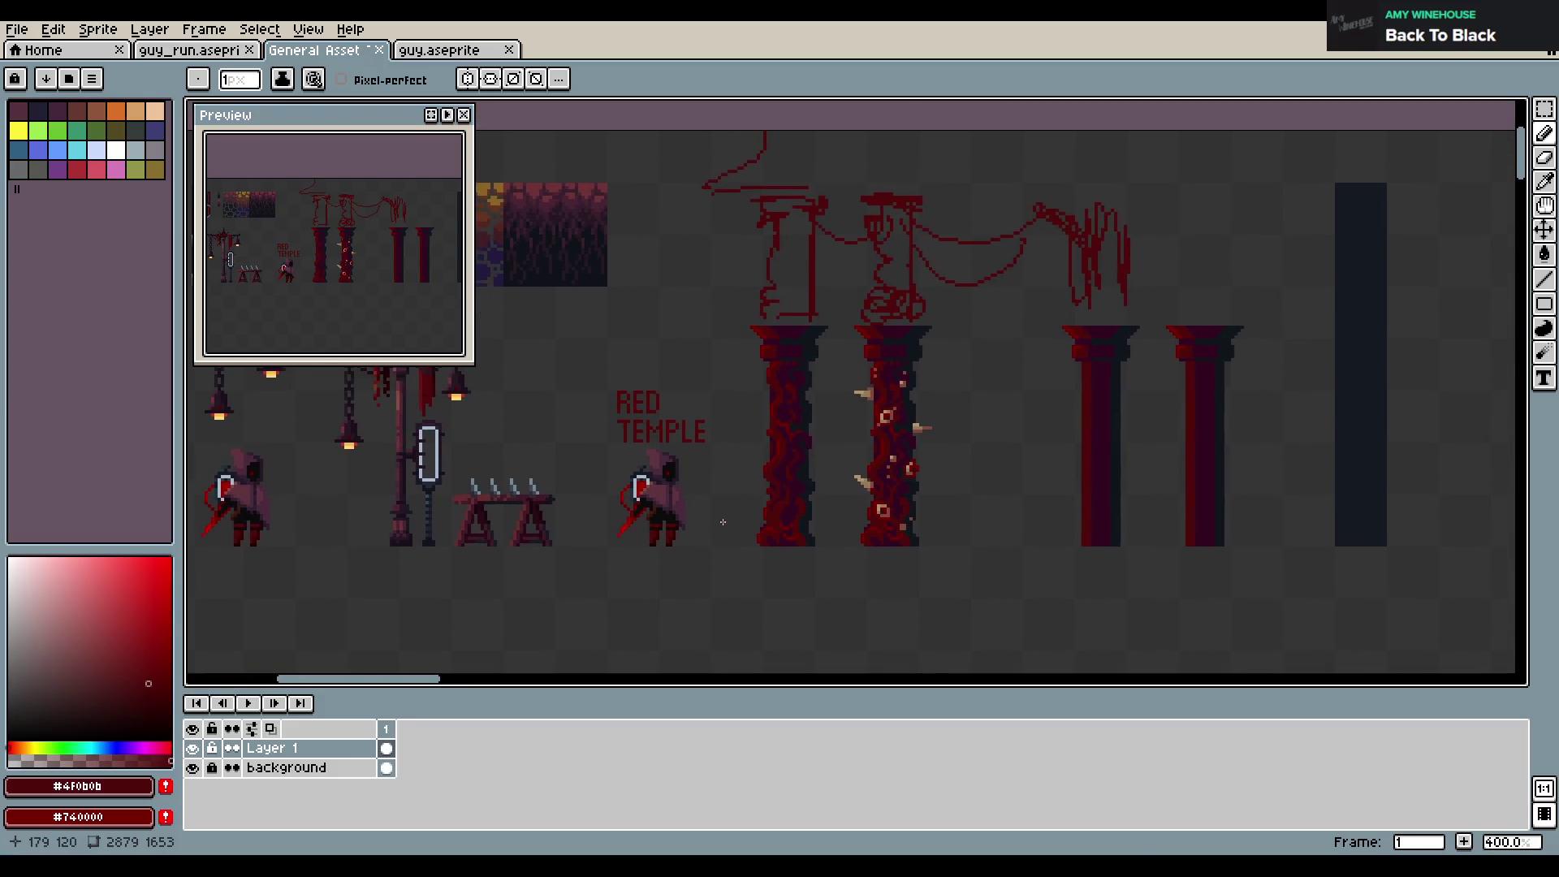
scroll(721, 519, "up", 1)
scroll(723, 522, "up", 1)
scroll(723, 522, "down", 2)
scroll(723, 523, "down", 1)
left_click_drag(922, 498, 880, 573)
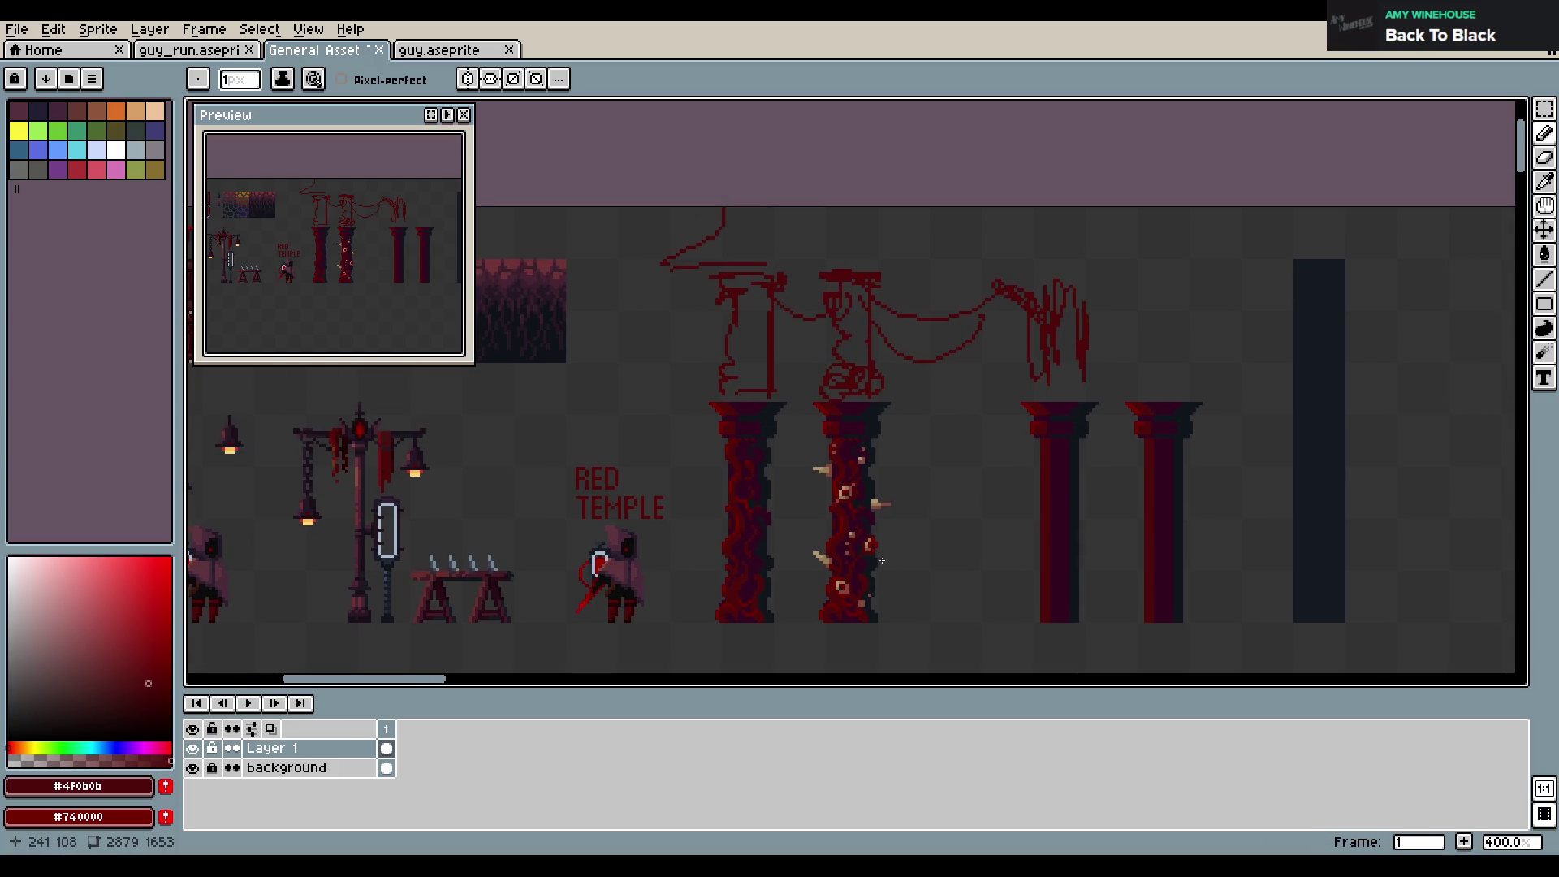
scroll(748, 390, "up", 1)
scroll(747, 391, "down", 1)
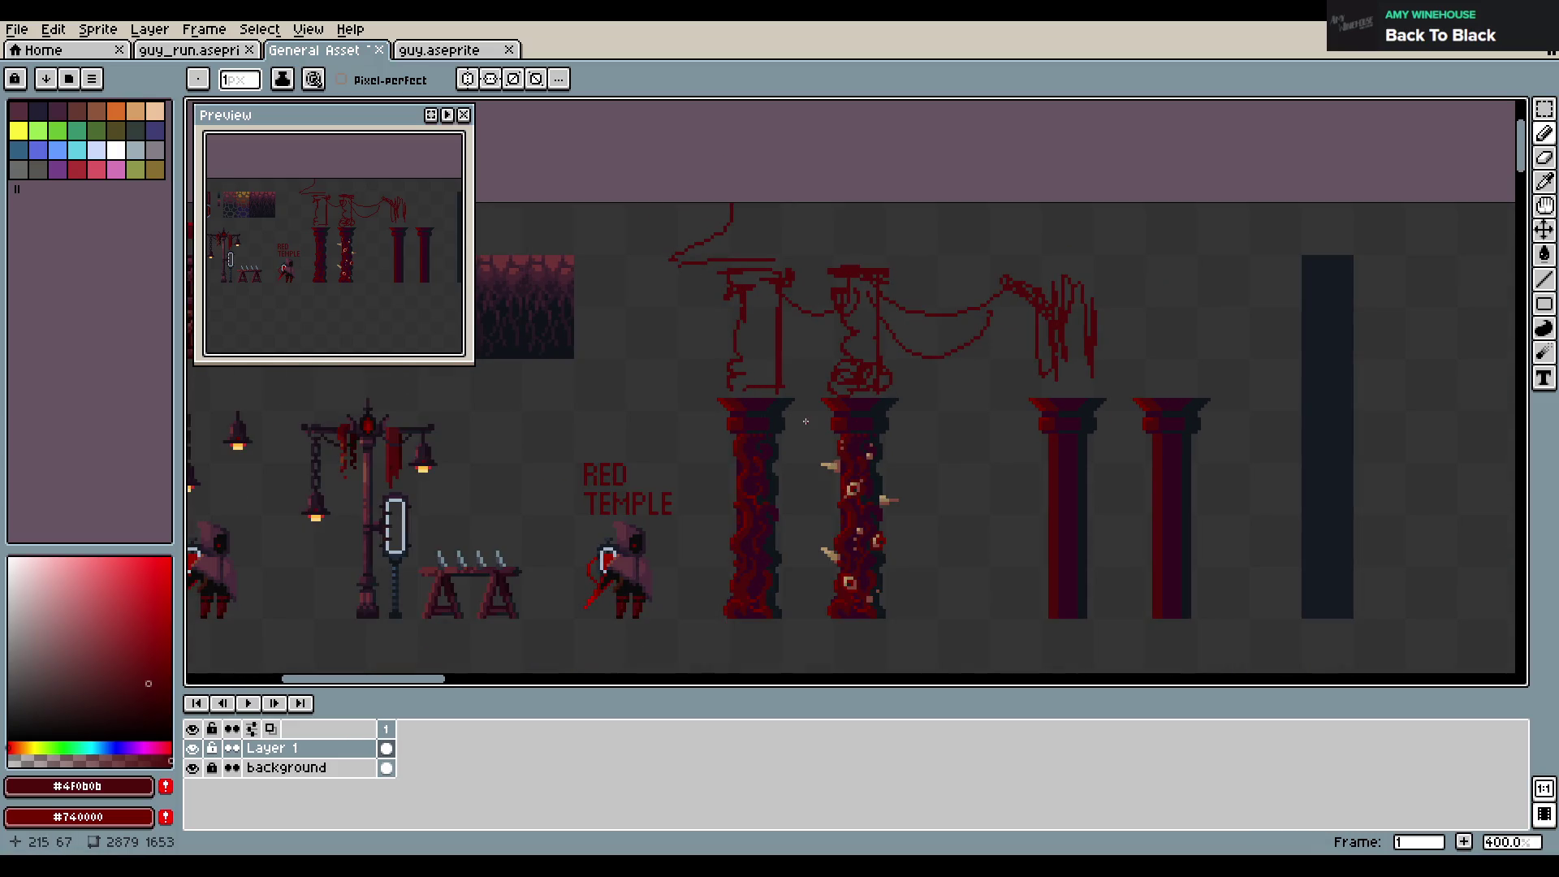
Save General Asset Textures.aseprite with Ctrl+S, re-saving several times between zooms
key("ctrl+s")
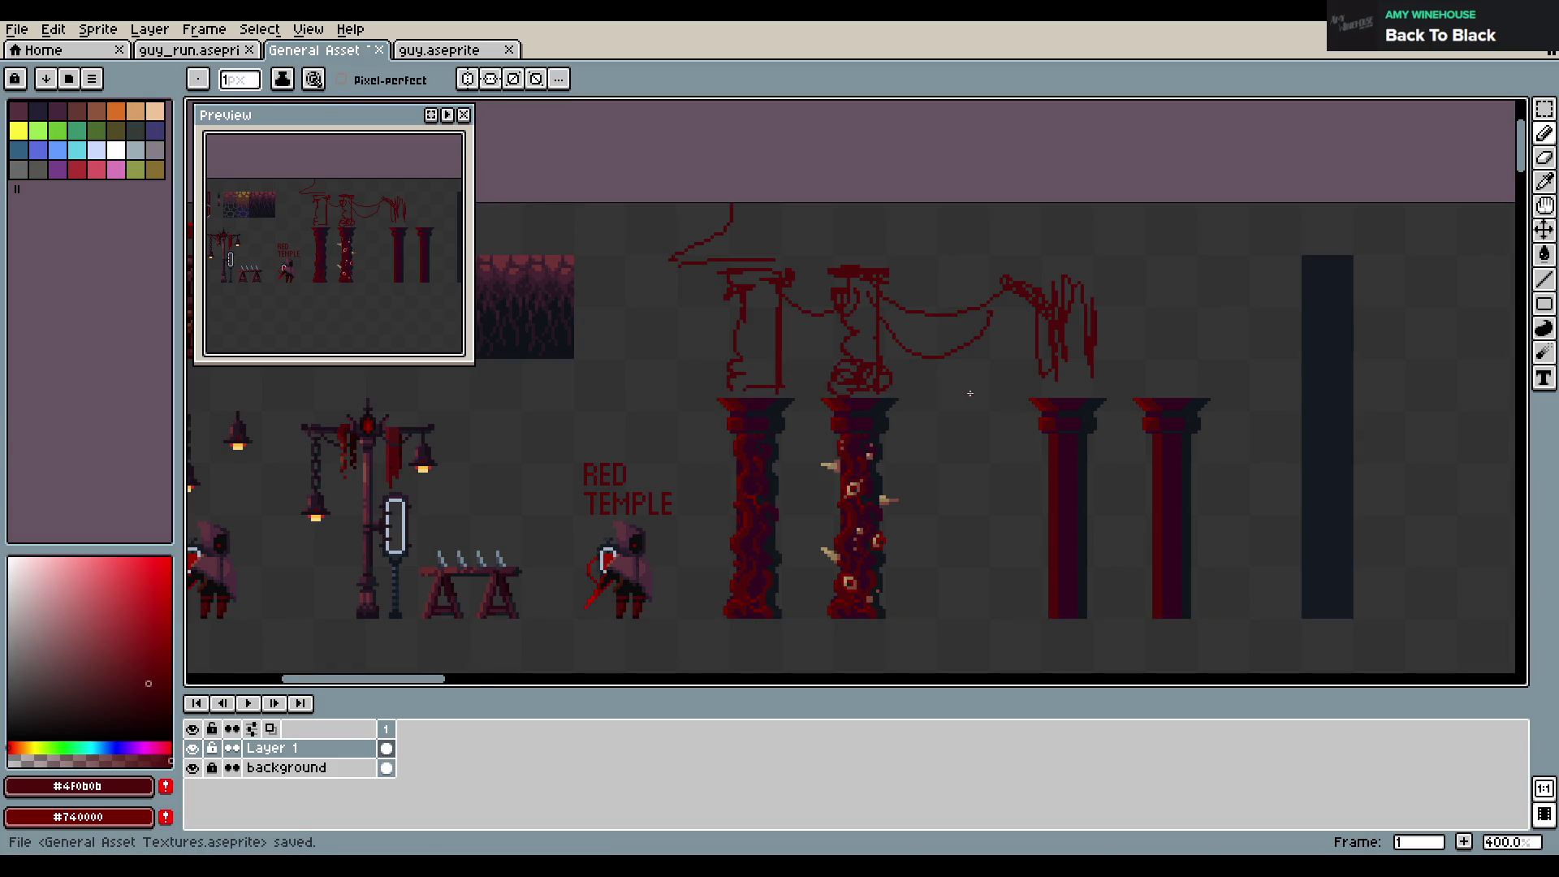
scroll(972, 396, "down", 1)
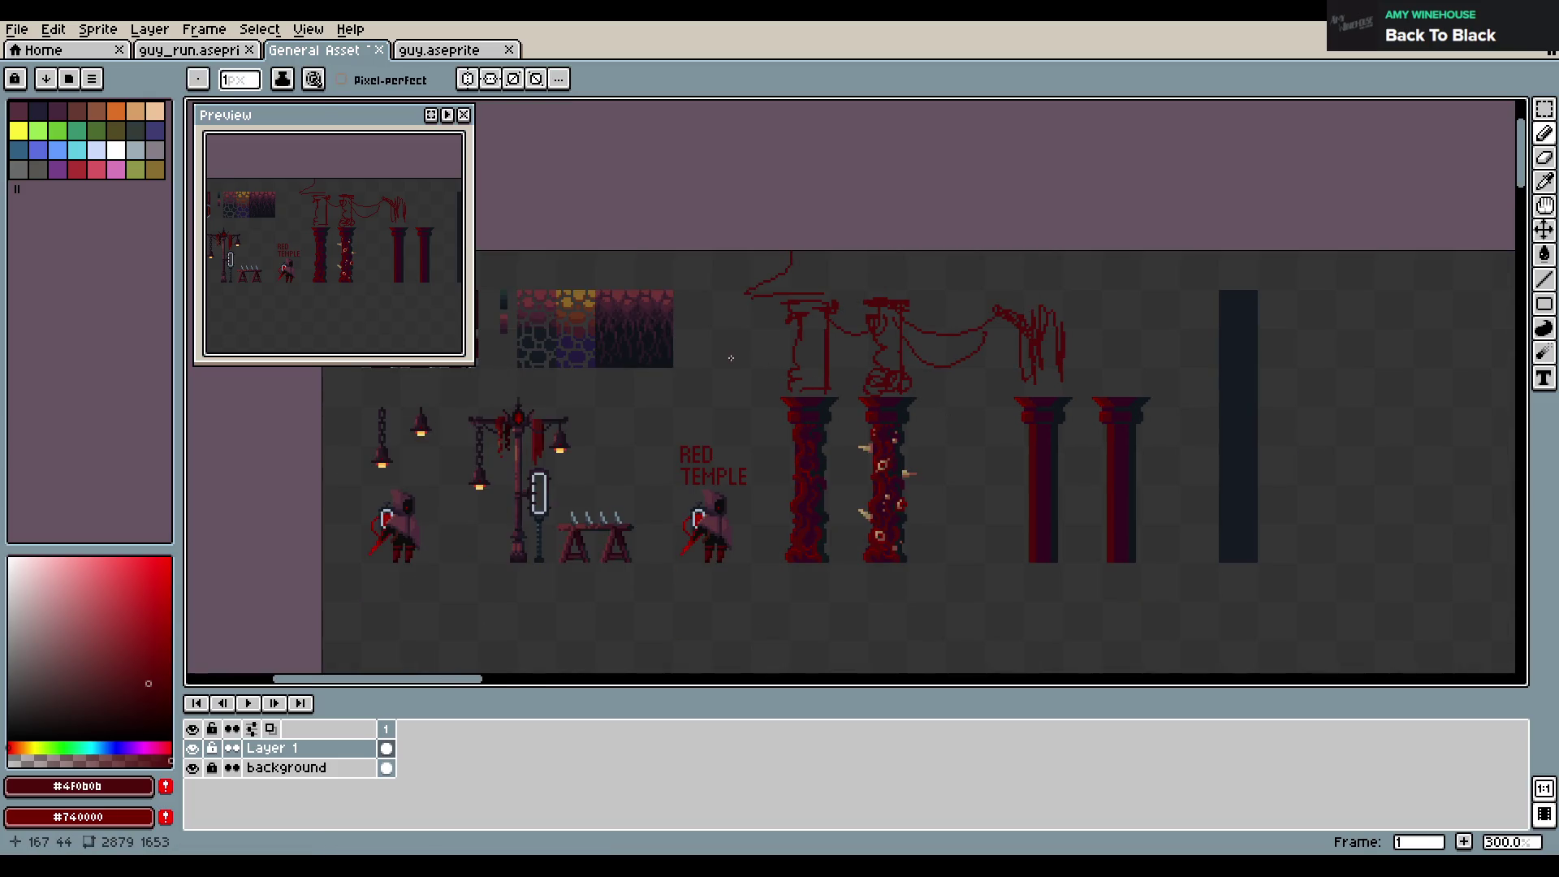
scroll(941, 398, "up", 1)
key("ctrl+s")
scroll(943, 382, "down", 1)
key("ctrl+s")
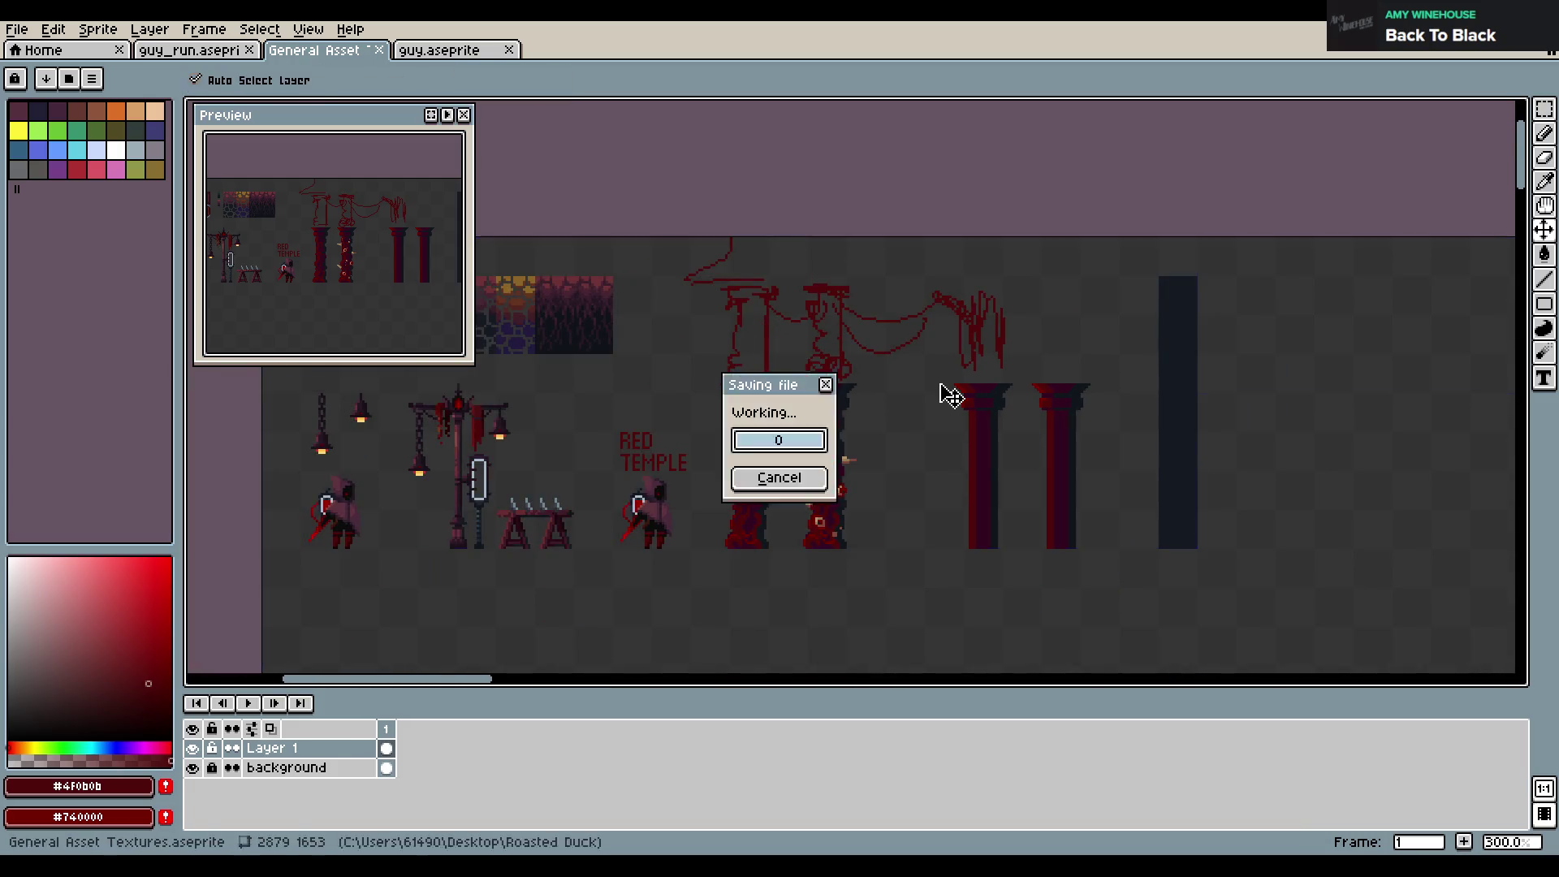
scroll(929, 394, "up", 1)
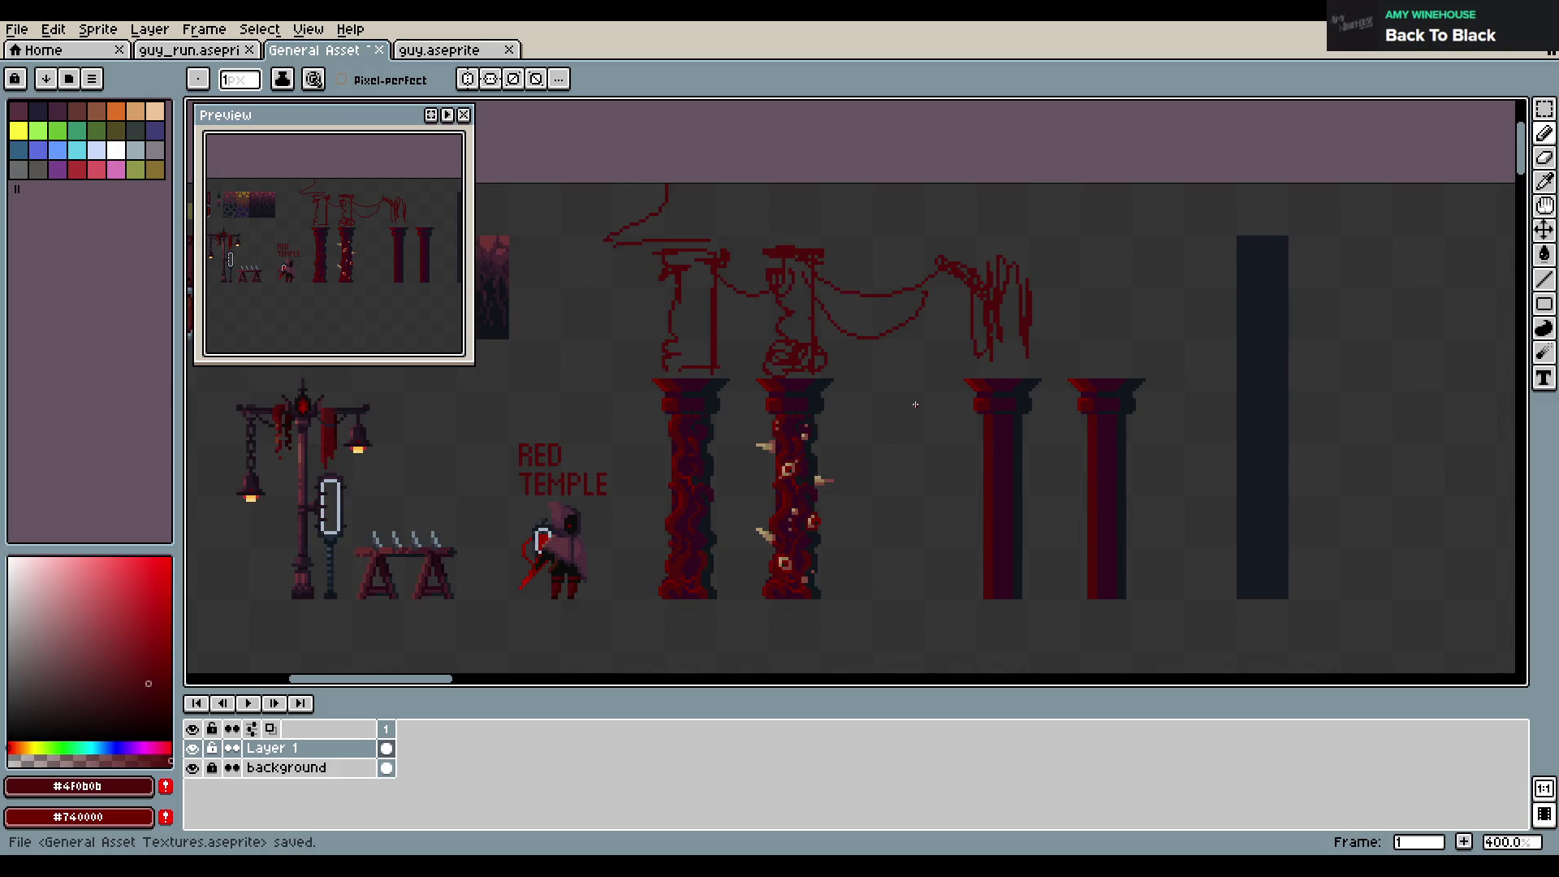
scroll(915, 403, "up", 1)
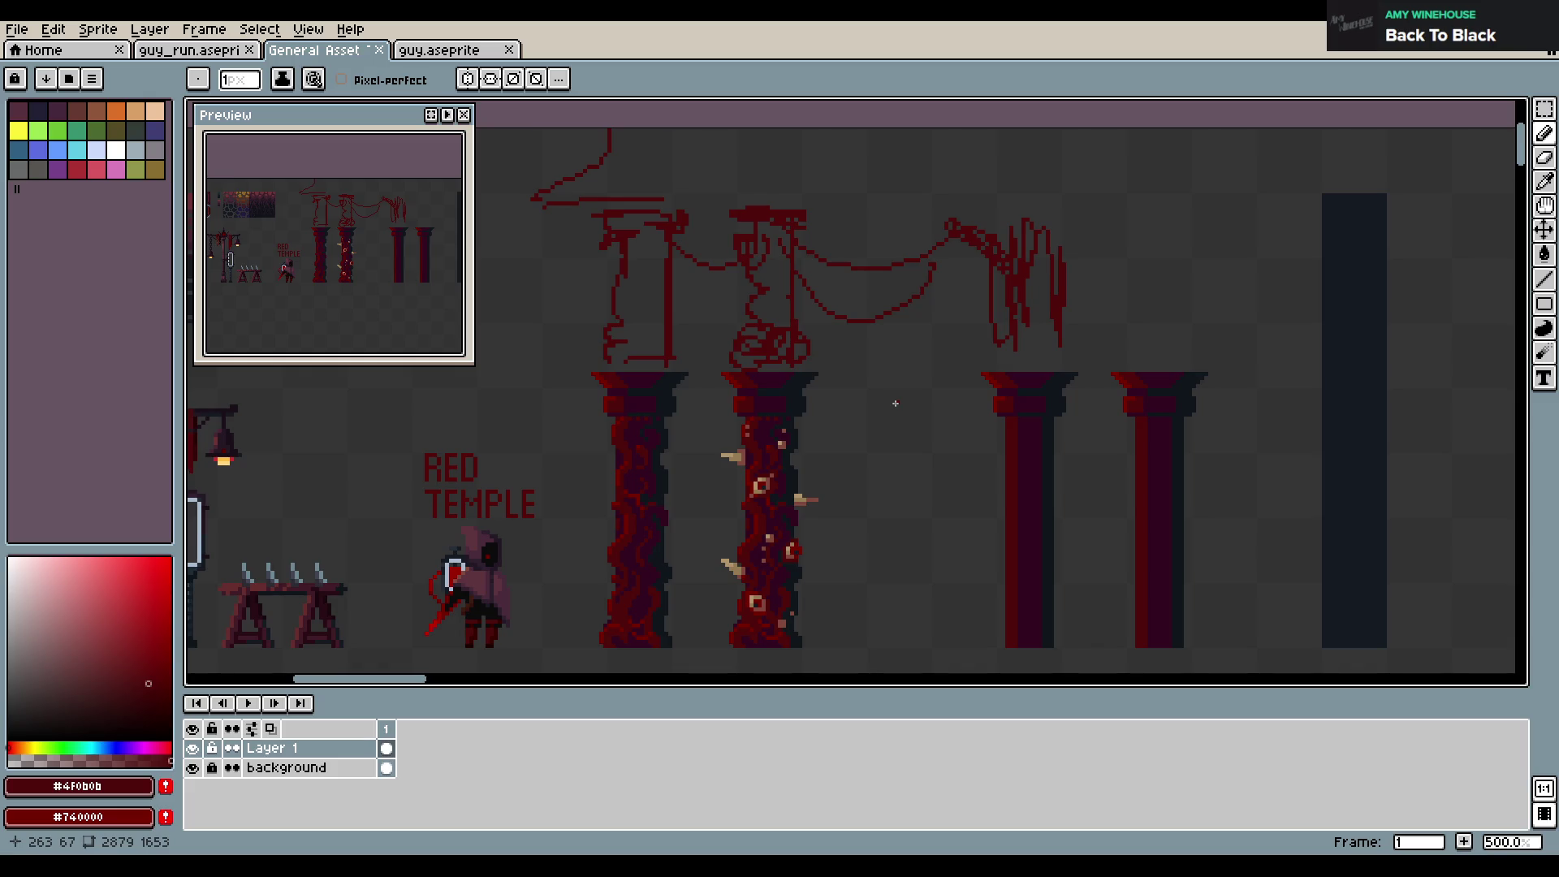
key("ctrl+s")
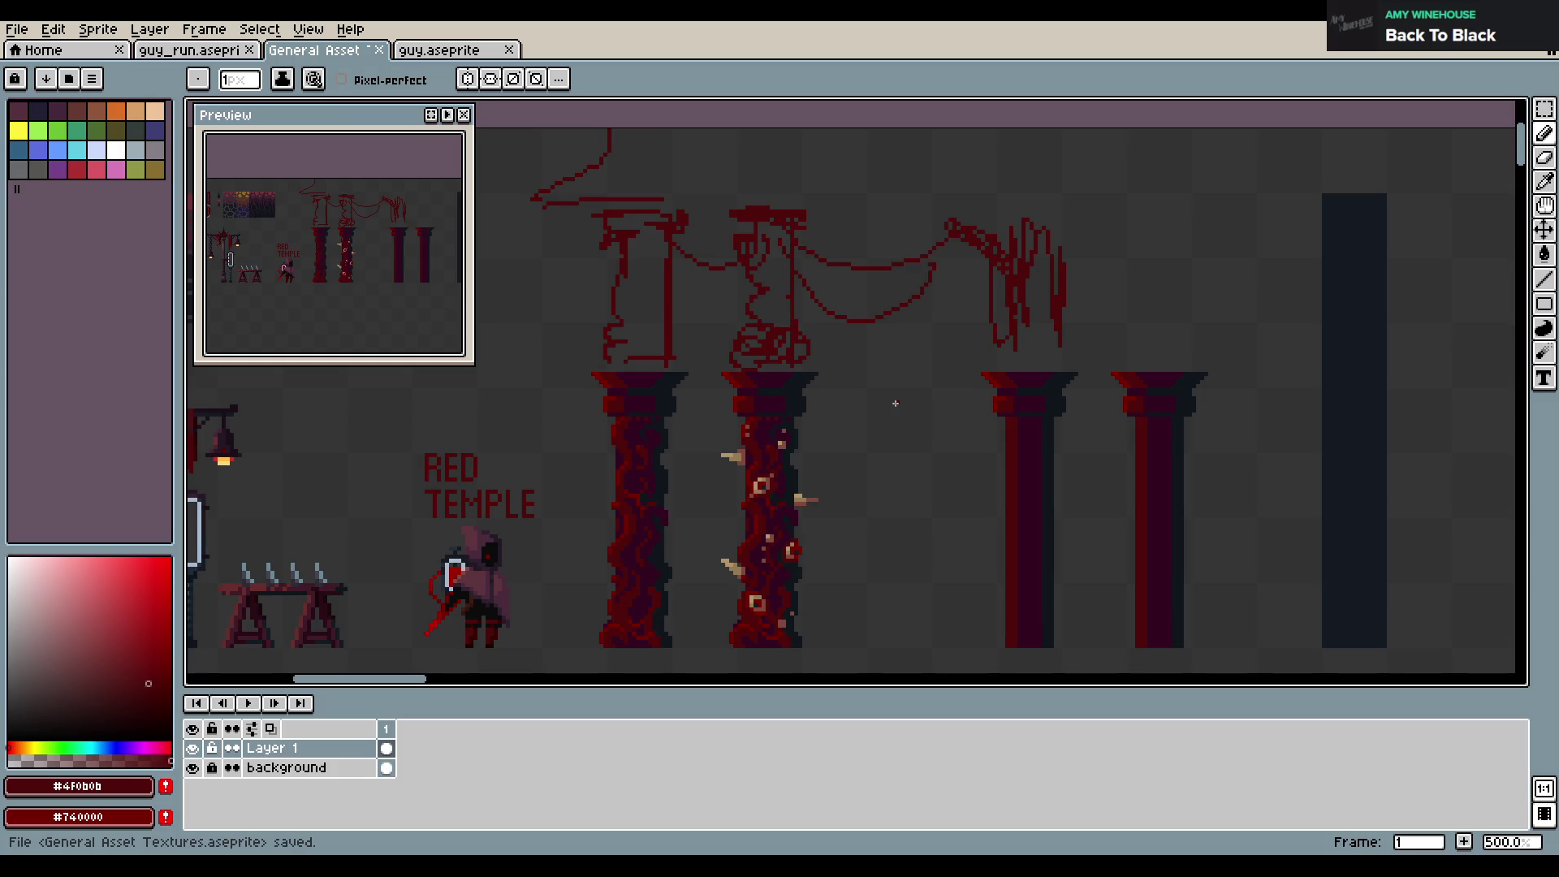